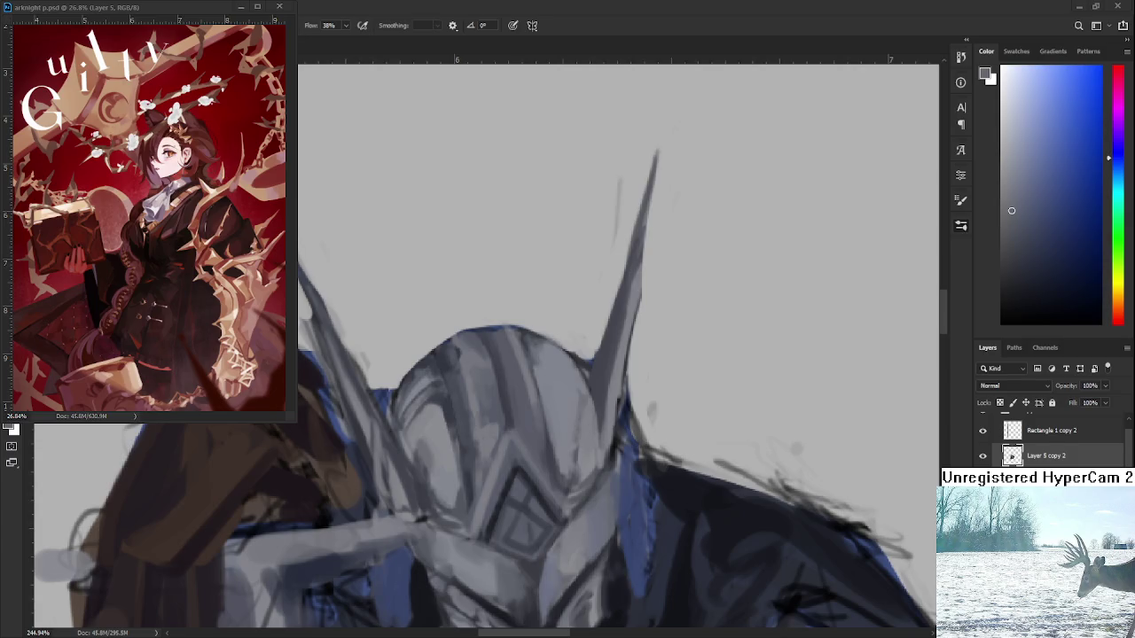
- Sample a range of darker and lighter grey-blue tones from the helmet for cloak and shoulder strokes
left_click(541, 448, "alt")
left_click(542, 450, "alt")
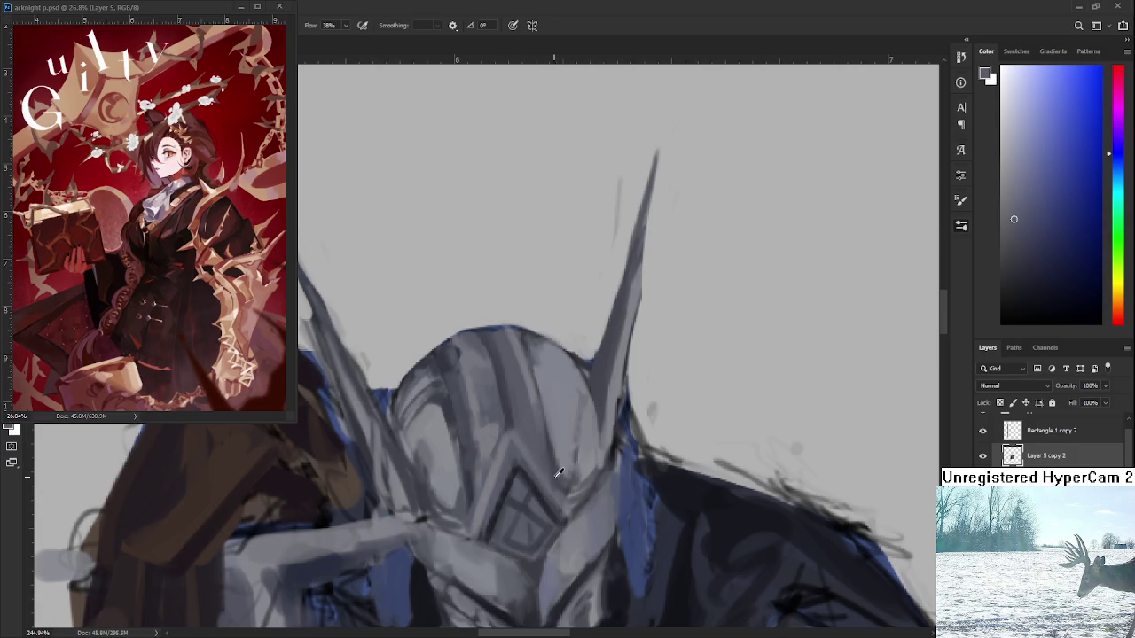
left_click(551, 475, "alt")
left_click_drag(550, 465, 547, 457)
left_click(560, 477, "alt")
left_click(562, 479, "alt")
left_click(564, 461, "alt")
left_click(562, 461, "alt")
left_click(574, 433, "alt")
scroll(578, 417, "down", 2)
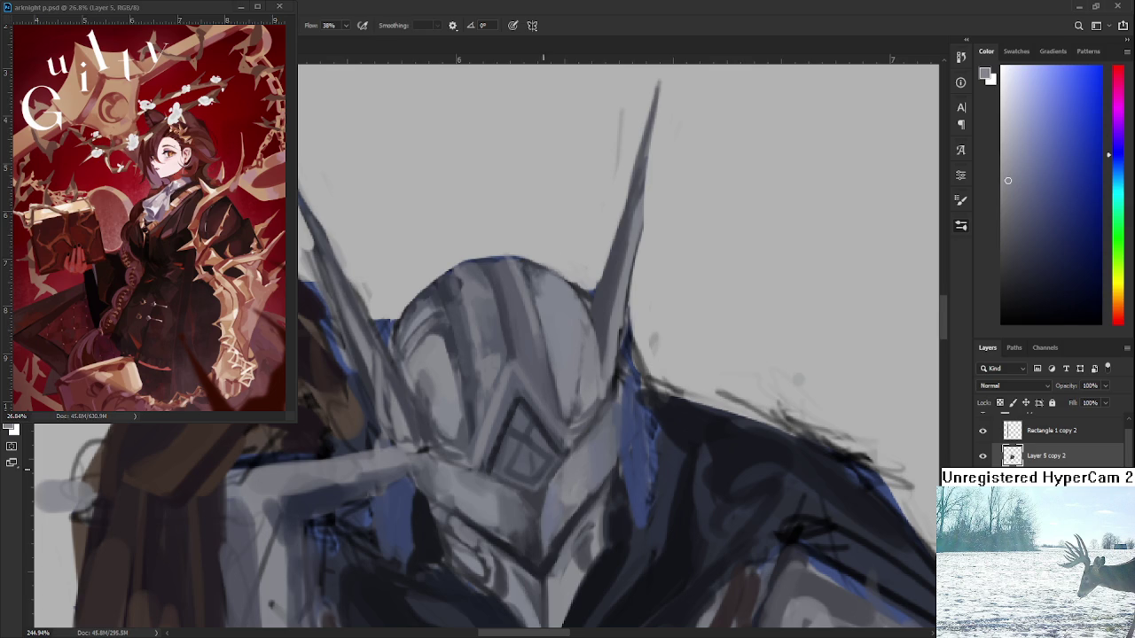
- Sample greys around the visor and brighten its eye-slit panels
left_click_drag(538, 449, 511, 370)
left_click(509, 420, "alt")
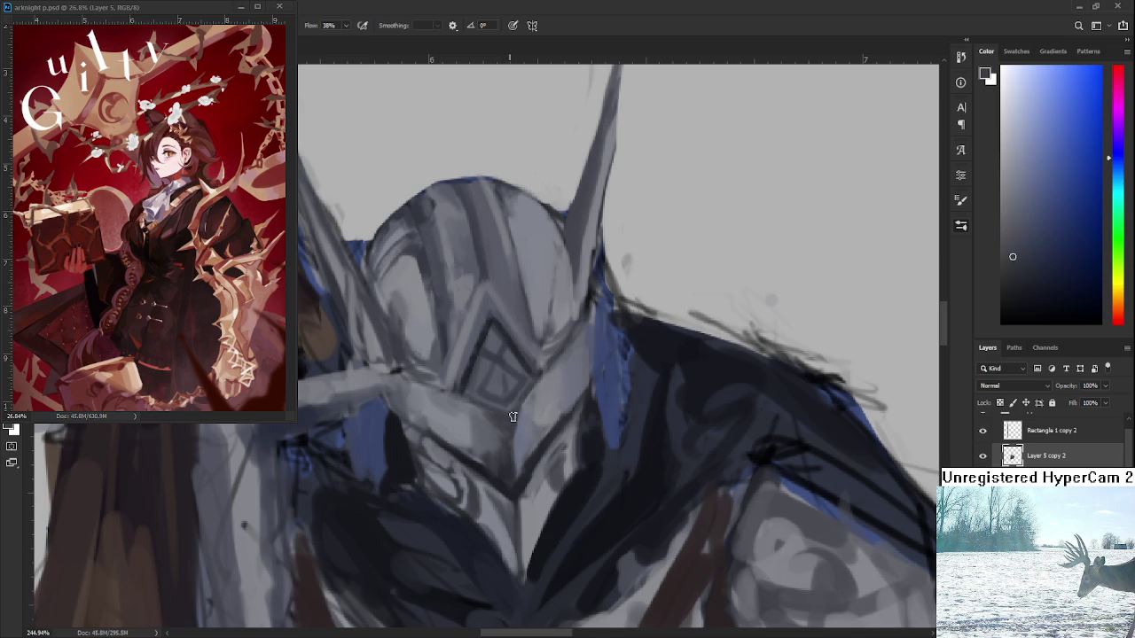
left_click(506, 383, "alt")
left_click(501, 490, "alt")
left_click(486, 470, "alt")
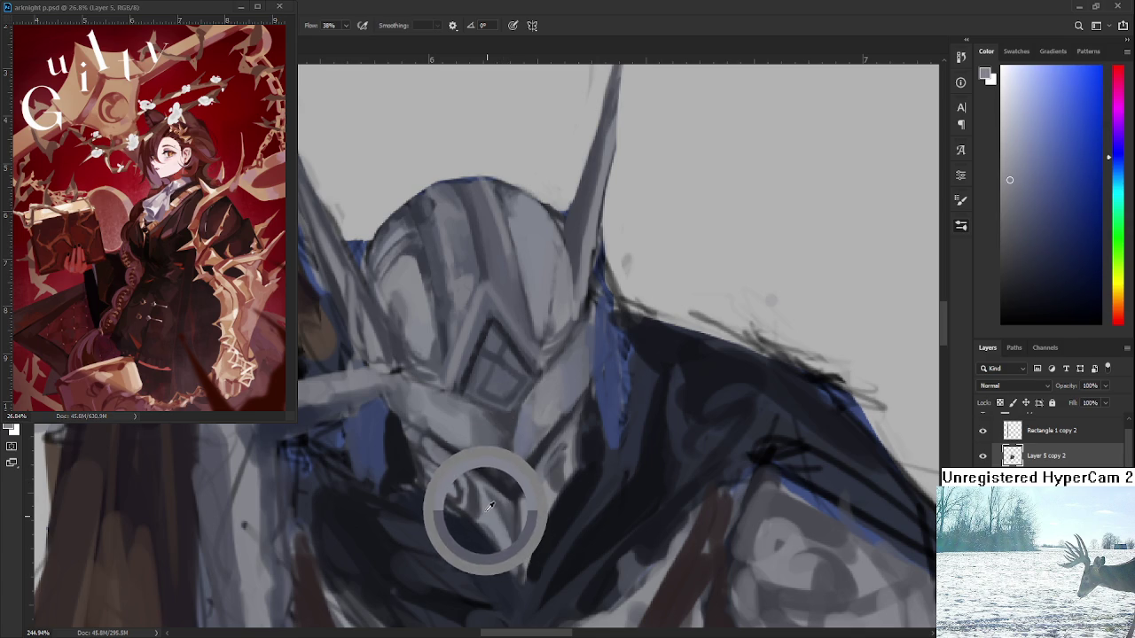
left_click(499, 393, "alt")
left_click(499, 524, "alt")
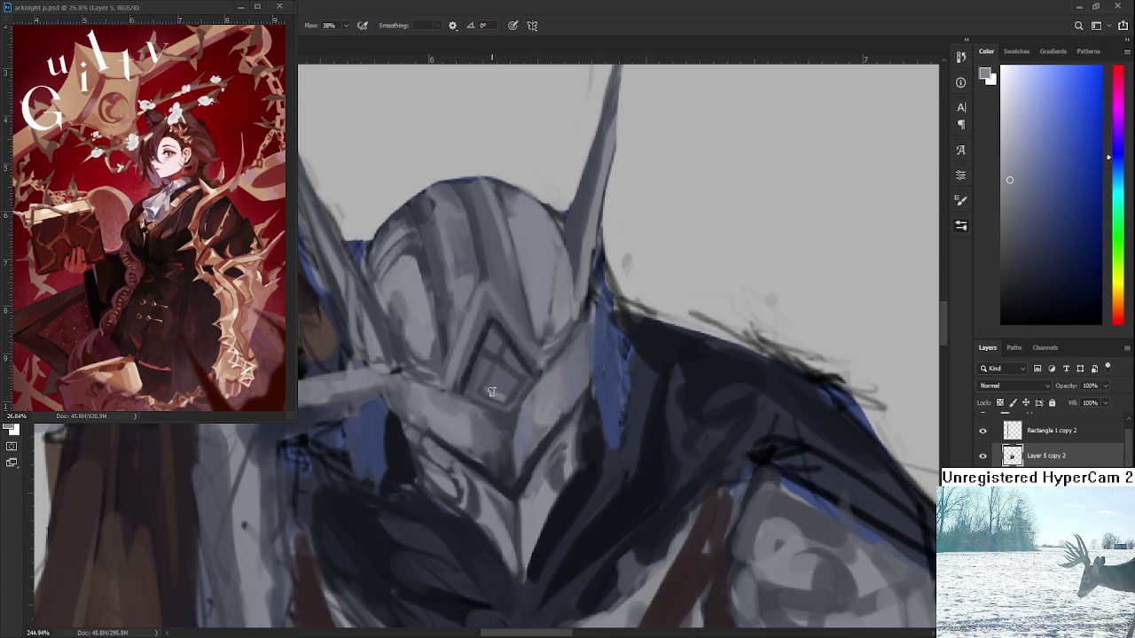
mouse_move(493, 398)
left_mouse_down()
mouse_move(484, 373)
mouse_move(506, 368)
left_mouse_up()
- Sample a darker helmet tone and paint two small dark marks on the helmet
scroll(523, 397, "down", 3)
scroll(542, 391, "down", 3)
scroll(542, 391, "up", 3)
left_click_drag(542, 391, 577, 468)
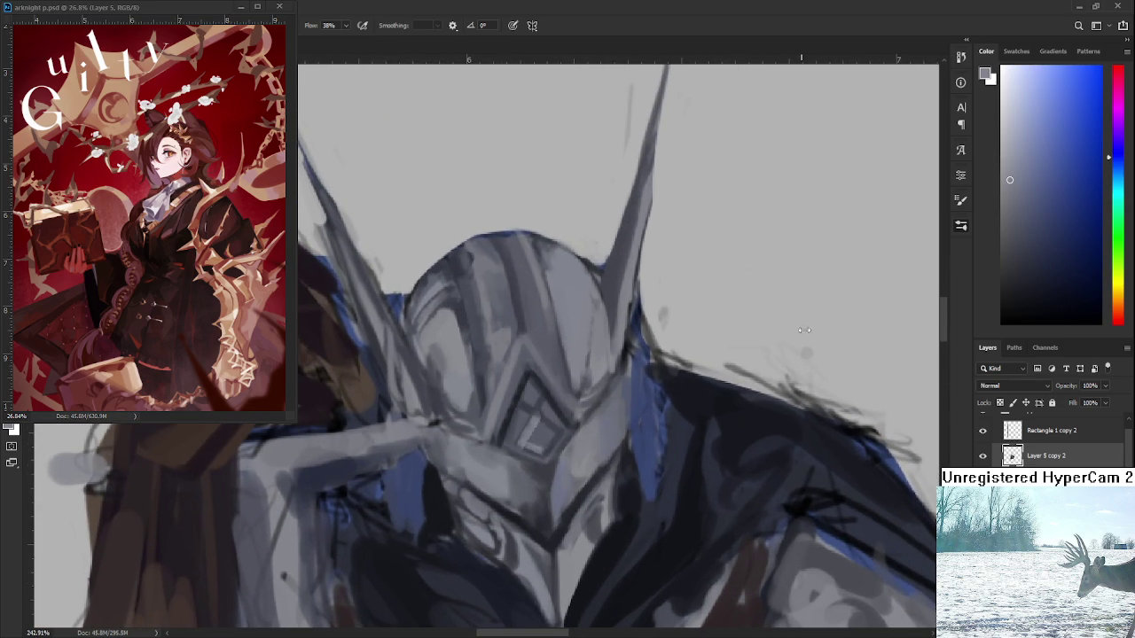
left_click(470, 397, "alt")
left_click_drag(474, 373, 482, 422)
left_click_drag(468, 374, 481, 417)
- Paint light, darker and bluish-grey strokes down the helmet's left side
left_click_drag(450, 350, 464, 415)
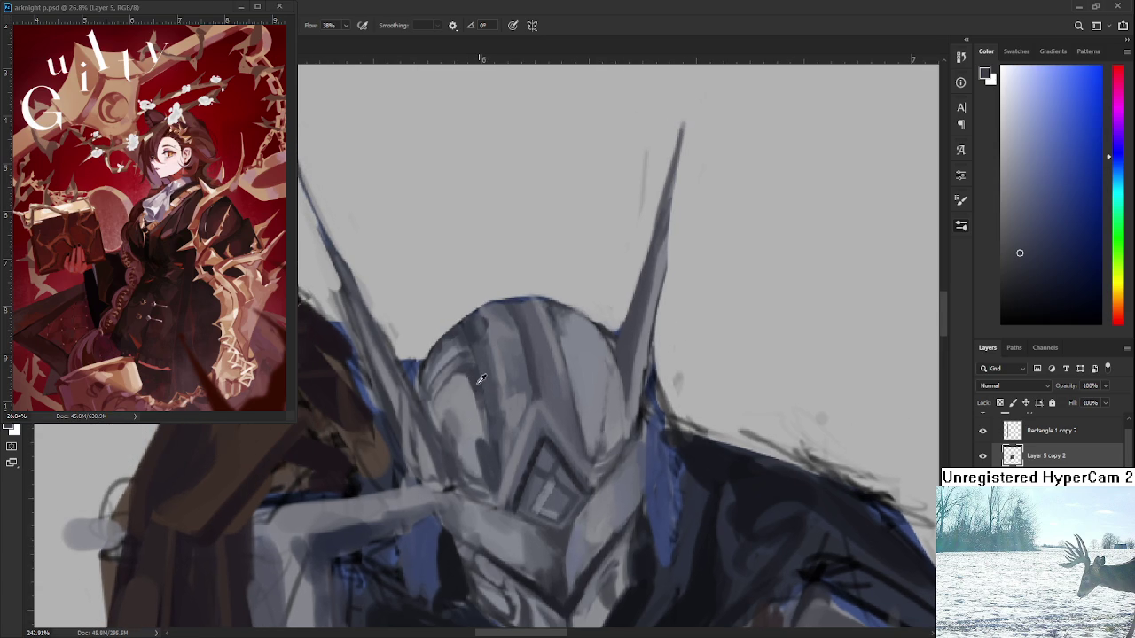
left_click(490, 459, "alt")
left_click_drag(490, 460, 446, 435)
left_click(483, 503, "alt")
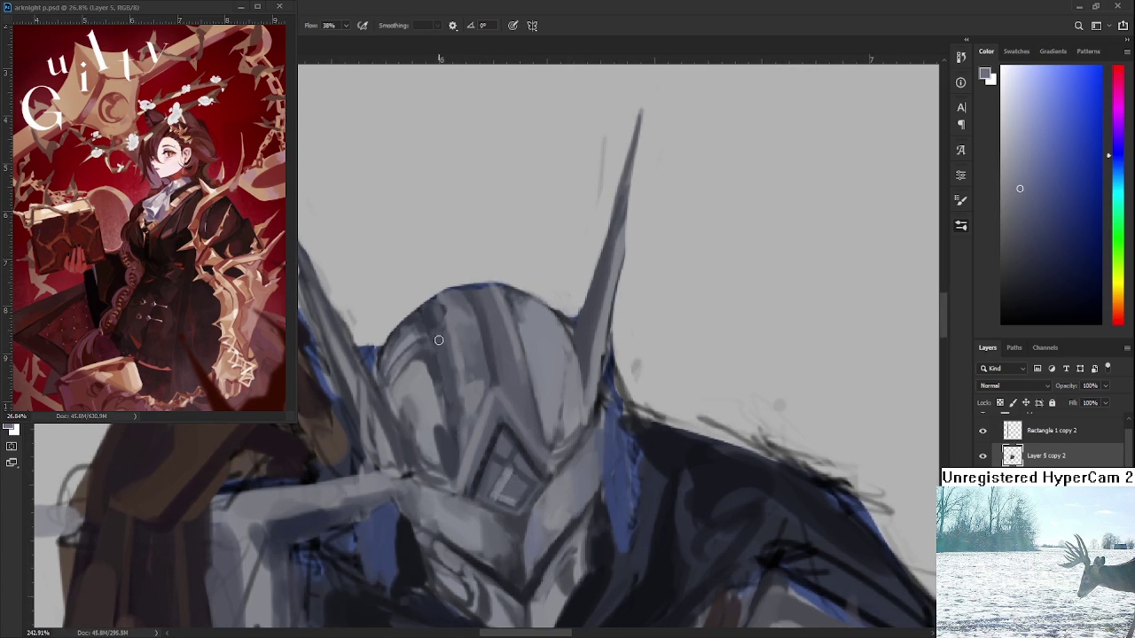
left_click_drag(439, 391, 443, 330)
left_click(1026, 201)
left_click_drag(443, 390, 447, 337)
left_click(1033, 194)
mouse_move(441, 390)
left_mouse_down()
mouse_move(456, 354)
mouse_move(447, 328)
left_mouse_up()
left_click(1019, 220)
- Try a lighter blue stroke on the helmet's left side, undo it and clear the leftover line
left_click(440, 351, "alt")
left_click(1036, 232)
left_click(1057, 208)
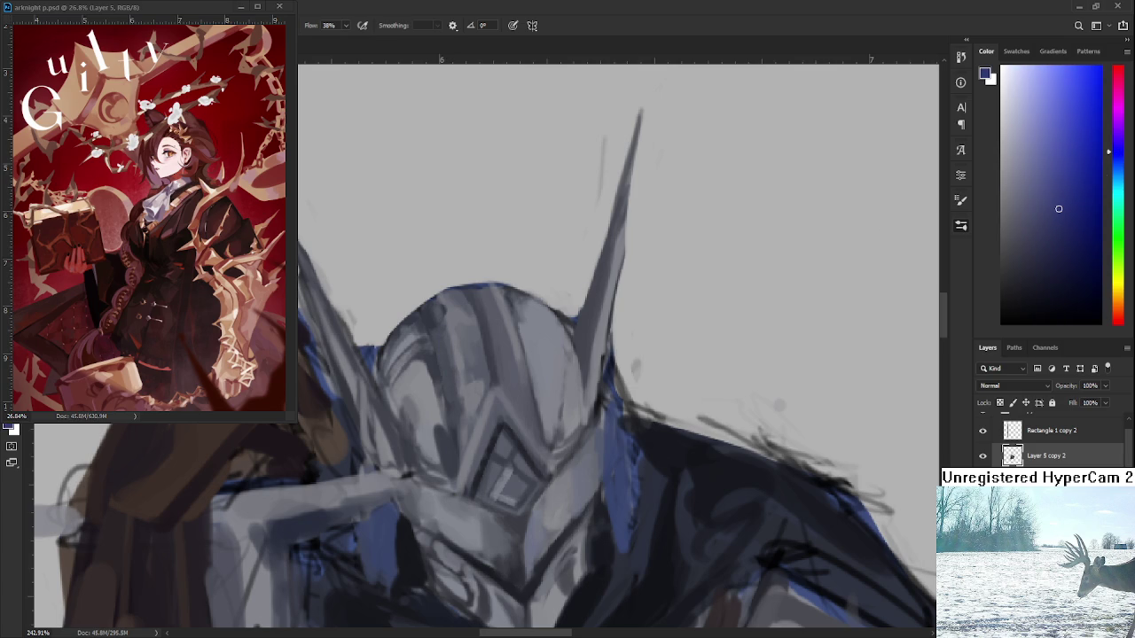
left_click_drag(452, 396, 442, 335)
key("ctrl+z")
key("ctrl+z")
mouse_move(457, 388)
left_mouse_down()
mouse_move(522, 493)
mouse_move(599, 427)
left_mouse_up()
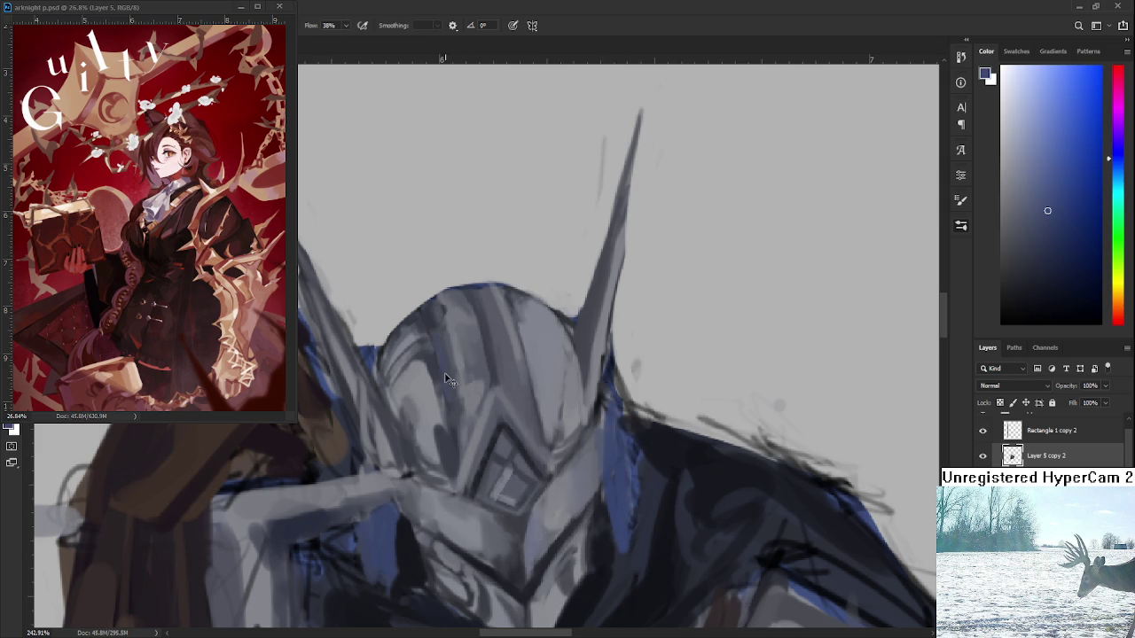
left_click(452, 326, "alt")
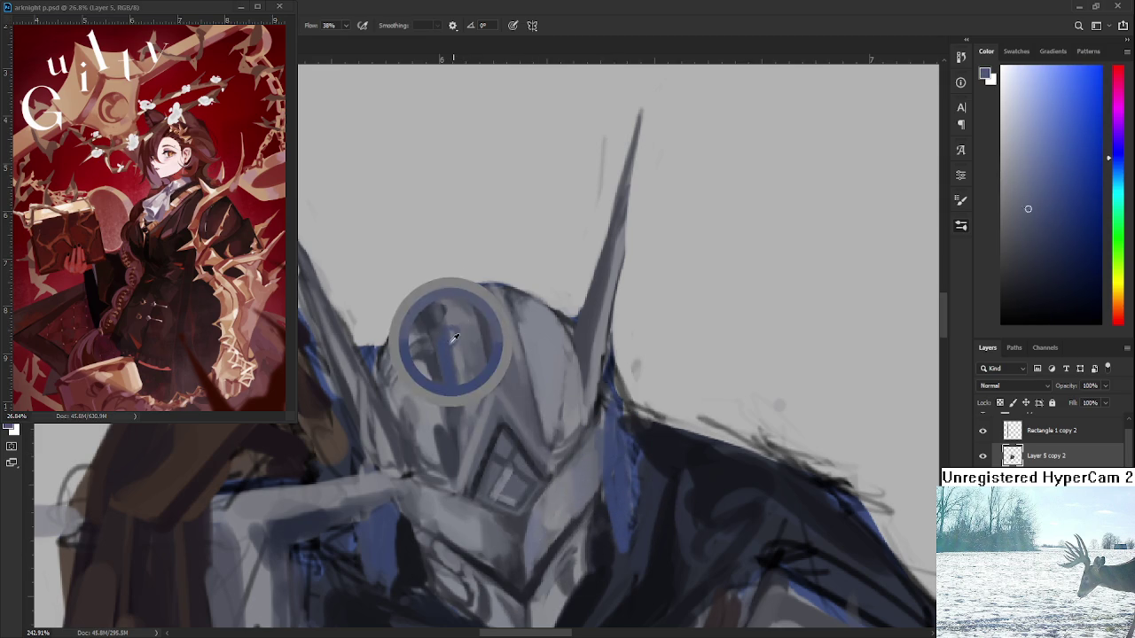
- Sample helmet greys and mix a darker blue-grey in the Color panel
left_click(461, 330, "alt")
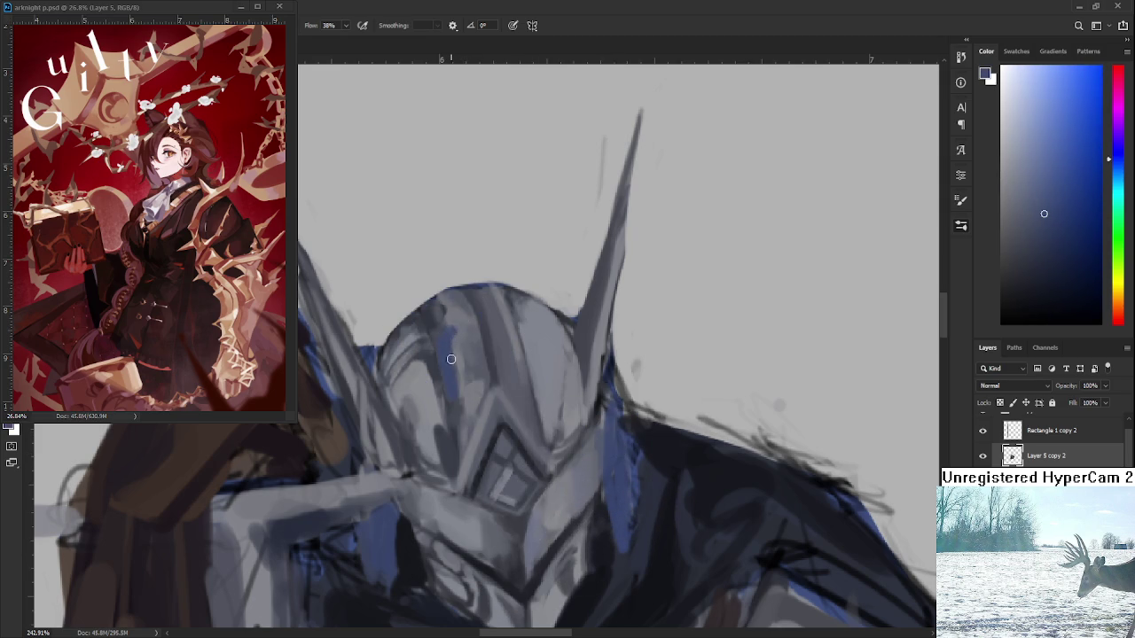
left_click(466, 380, "alt")
left_click(466, 380, "alt")
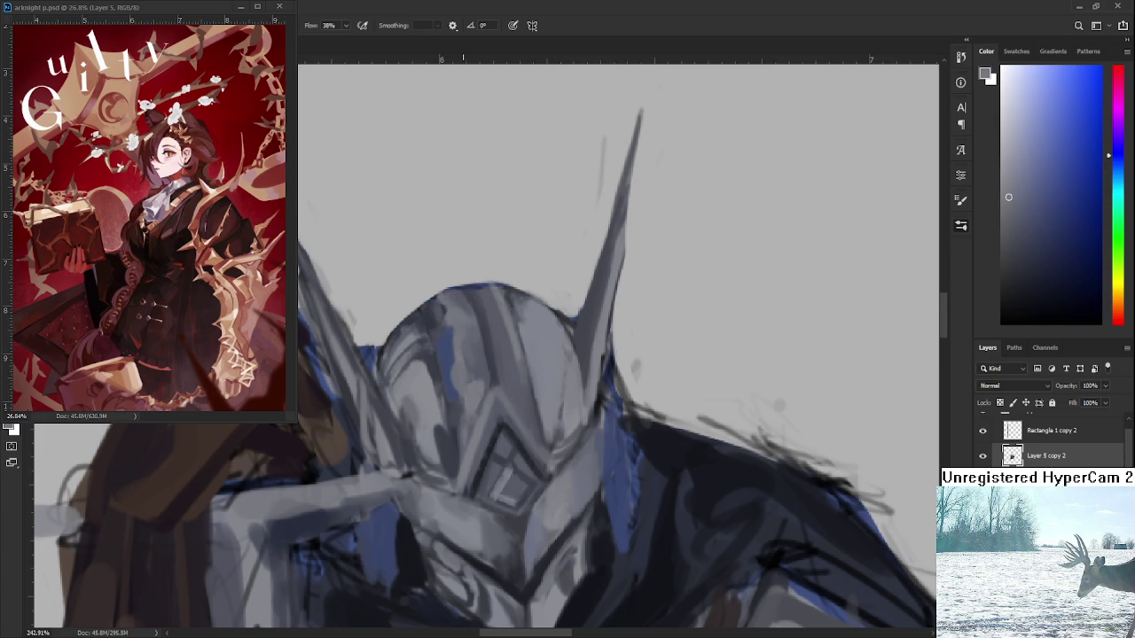
scroll(460, 364, "down", 2, "alt")
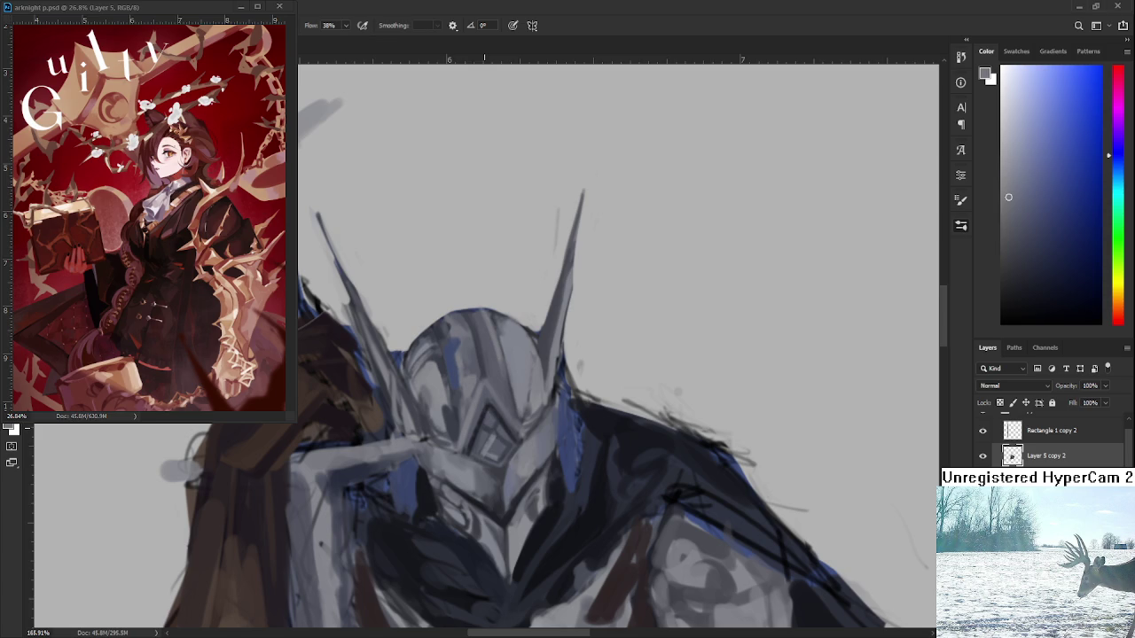
scroll(584, 426, "up", 1)
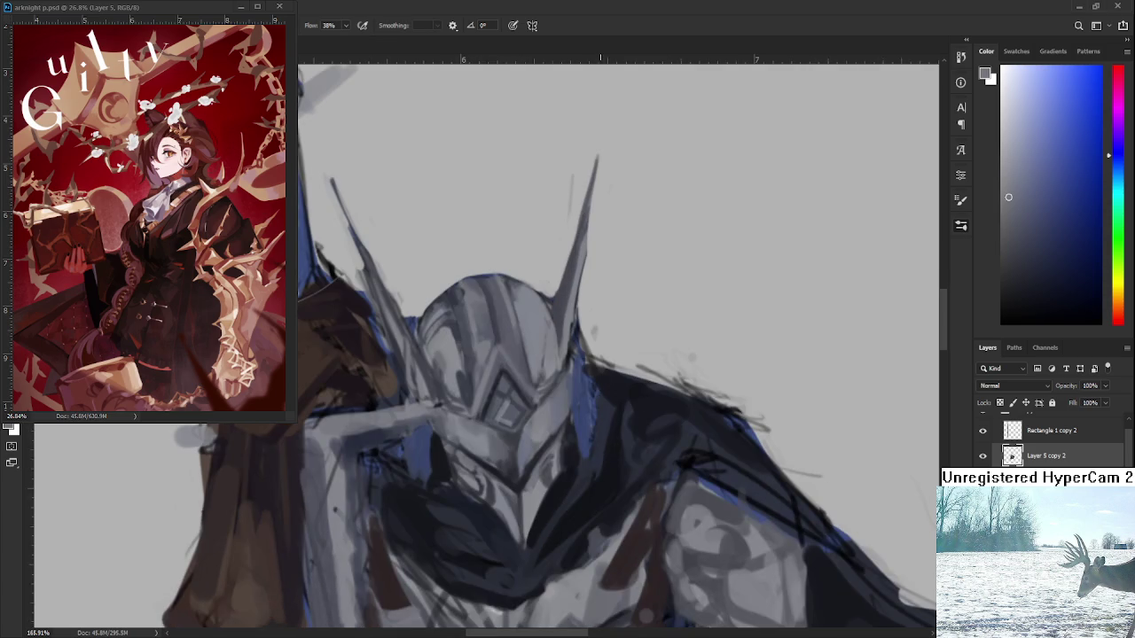
scroll(574, 389, "up", 1)
left_click_drag(576, 418, 628, 429)
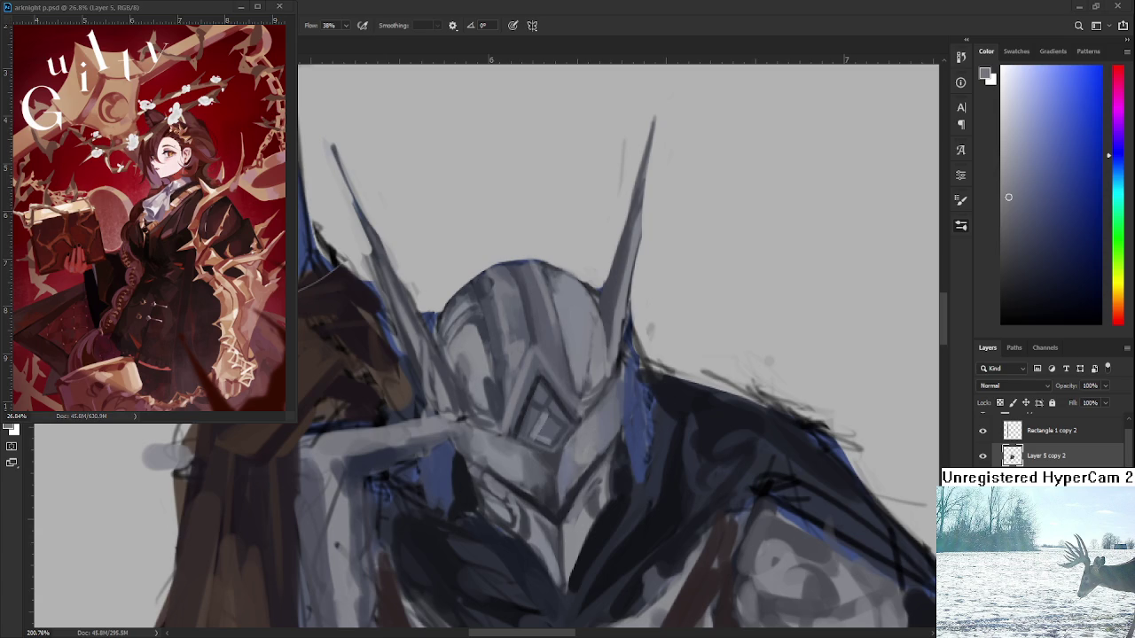
scroll(437, 319, "up", 1)
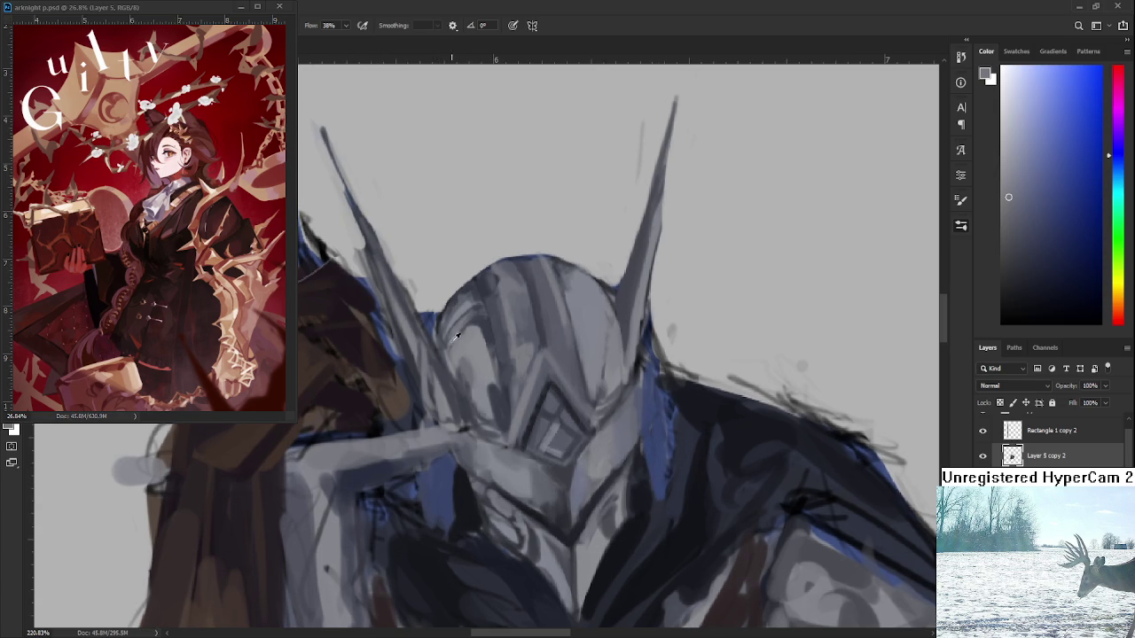
left_click(489, 324, "alt")
left_click_drag(1034, 271, 1046, 267)
- Paint a dark curve on the helmet's left side, comparing with undo/redo before keeping it
left_click_drag(480, 323, 451, 353)
key("ctrl+z")
key("ctrl+shift+z")
key("ctrl+z")
key("ctrl+shift+z")
- Shift a light helmet grey toward a yellow-green painting colour
left_click_drag(470, 309, 453, 226)
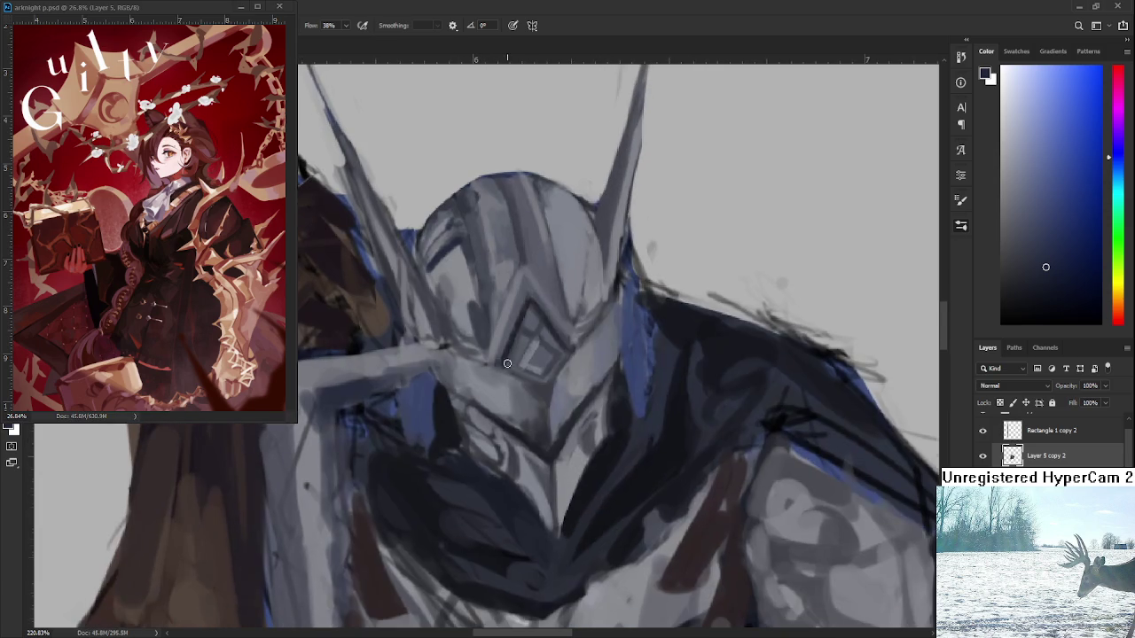
left_click(572, 470, "alt")
left_click_drag(1109, 184, 1109, 268)
left_click_drag(1023, 202, 1019, 185)
left_click_drag(480, 291, 482, 373)
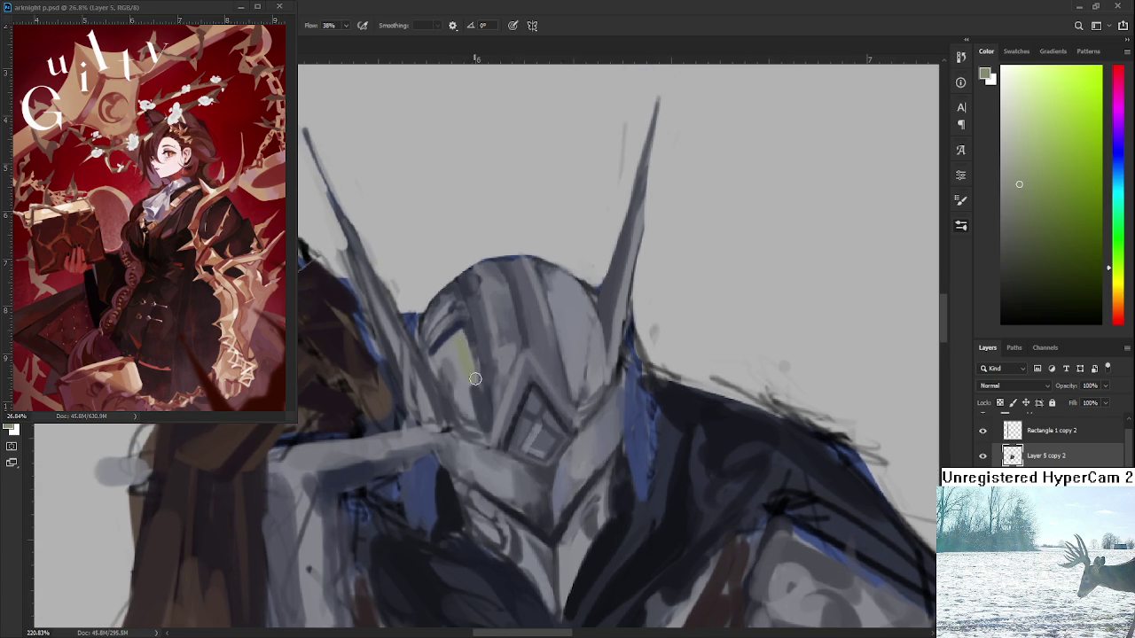
left_click(468, 357, "alt")
left_click(464, 342, "alt")
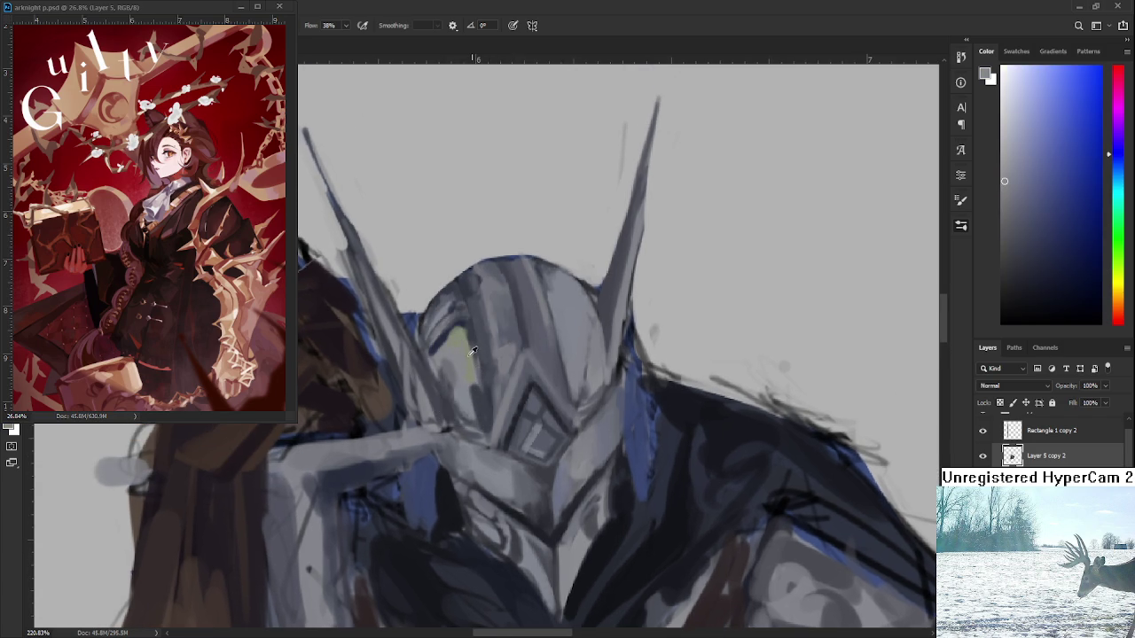
- Sample the yellow-green glow and dark blue-grey tones beside the visor
left_click_drag(514, 485, 511, 432)
left_click(507, 432, "alt")
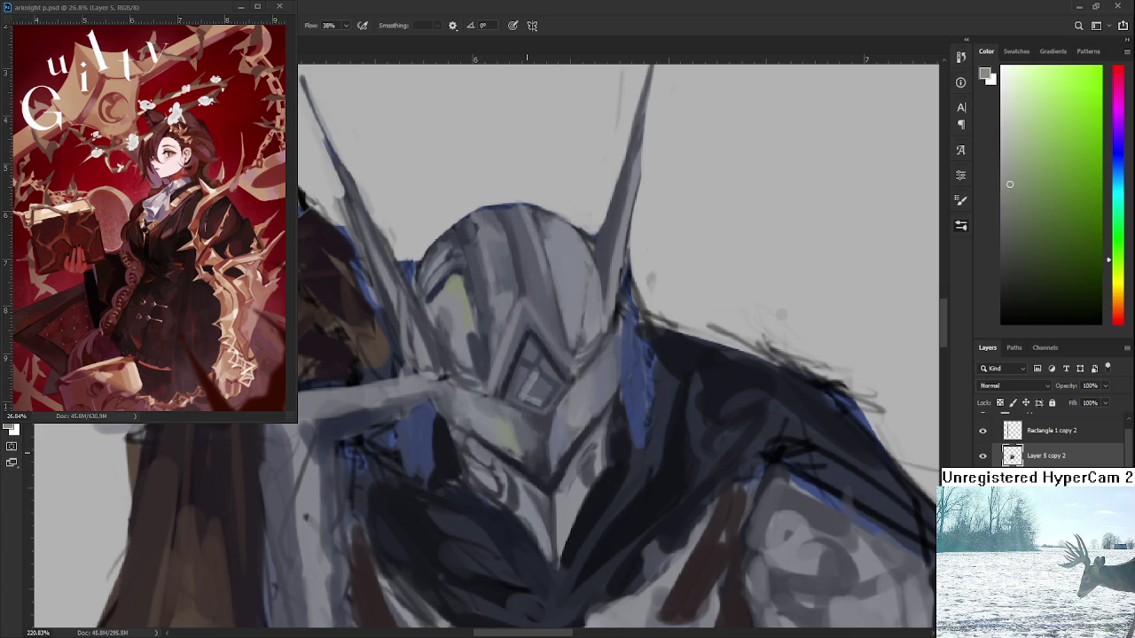
left_click(519, 435, "alt")
left_click(522, 429, "alt")
left_click(502, 436, "alt")
left_click_drag(521, 368, 499, 417)
scroll(499, 420, "down", 2)
scroll(523, 381, "down", 2)
scroll(546, 341, "down", 2)
scroll(546, 342, "up", 2)
scroll(546, 341, "up", 2)
scroll(545, 341, "up", 1)
scroll(1033, 443, "up", 1)
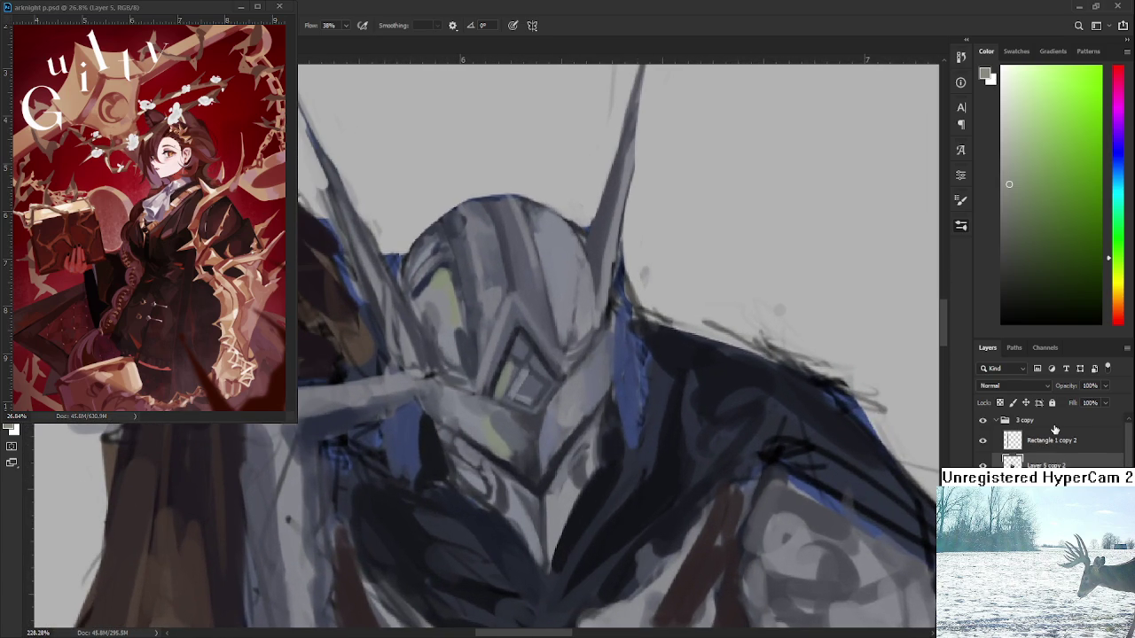
- Add a greyscale Hue/Saturation 1 layer to '3 copy' with F2, then hide it
left_click(1052, 422)
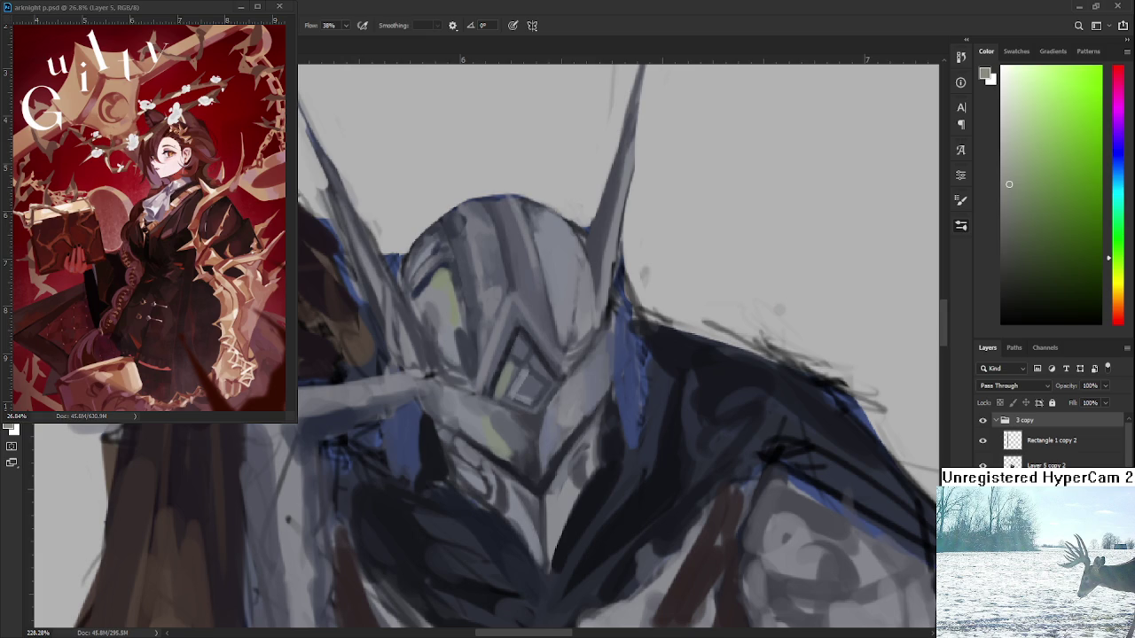
key("F2")
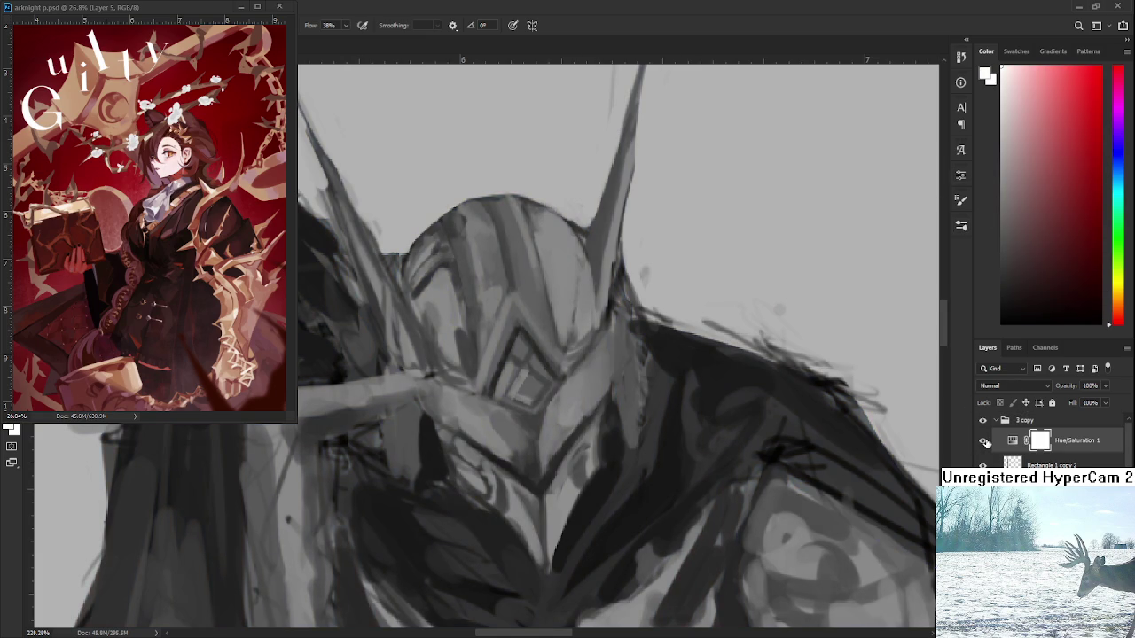
left_click(984, 442)
scroll(527, 391, "down", 1)
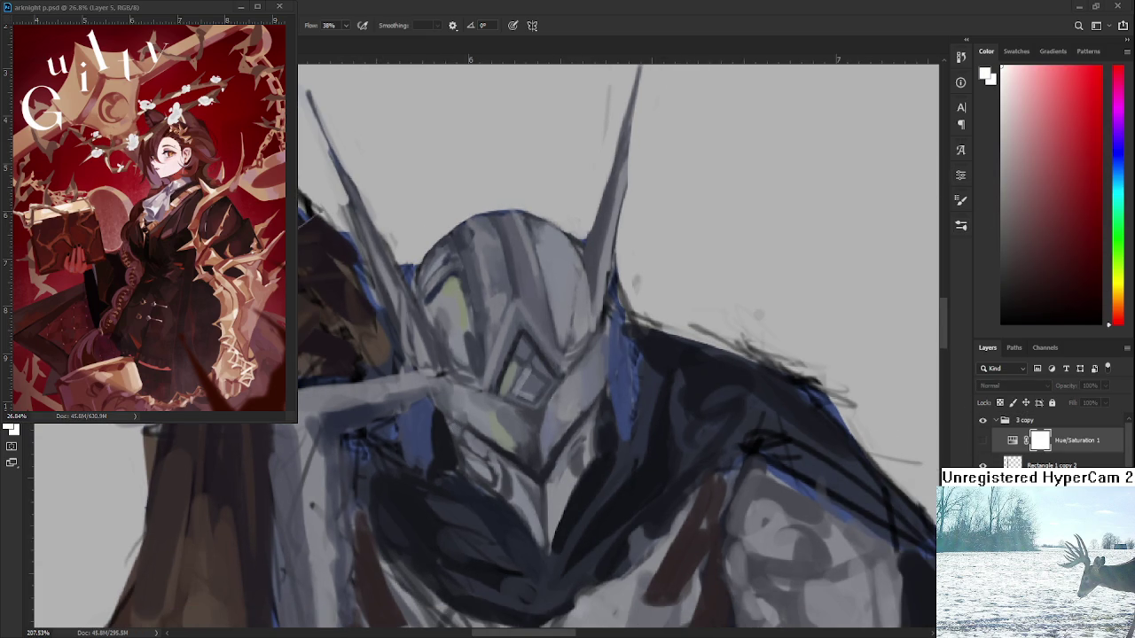
- Pick a near-white colour and paint a small highlight on the helmet
scroll(590, 403, "down", 4)
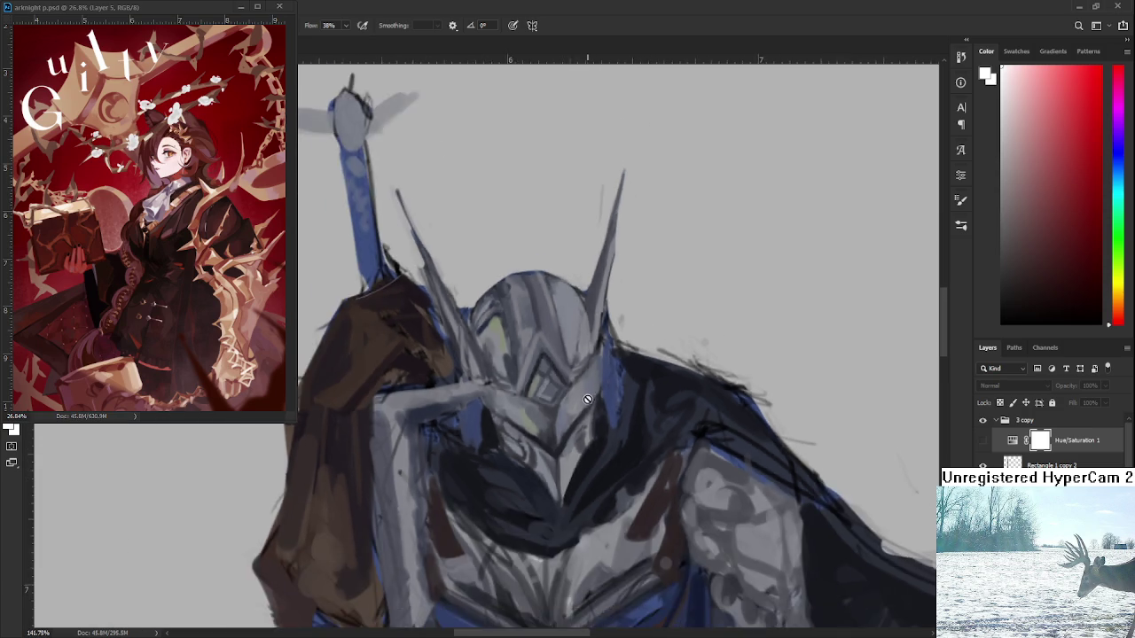
scroll(576, 387, "down", 4)
scroll(564, 372, "down", 4)
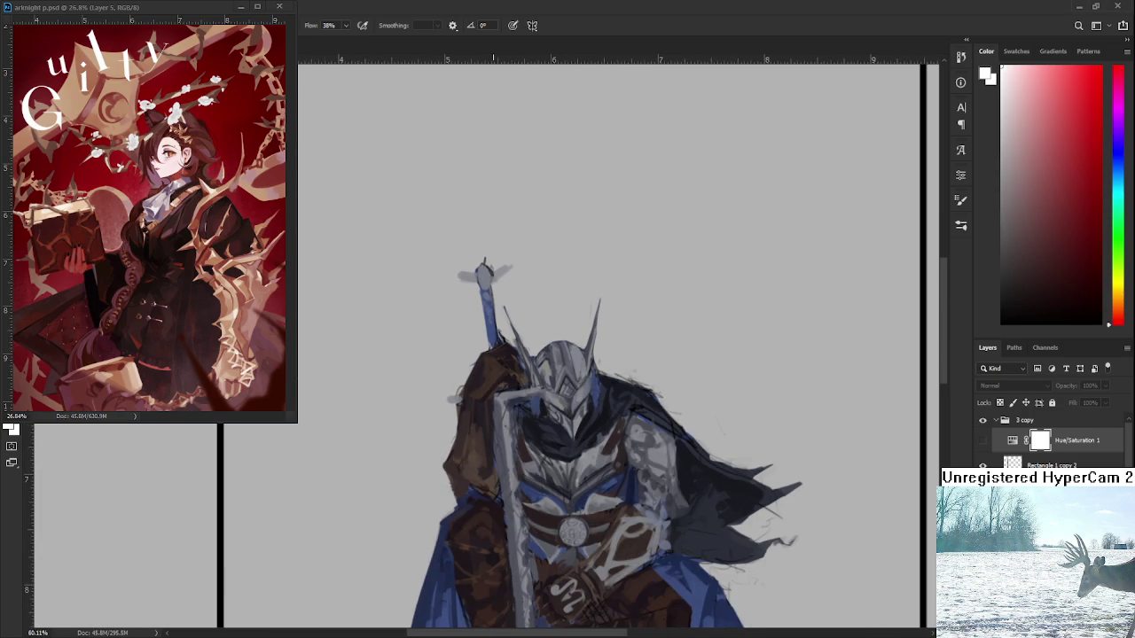
scroll(497, 372, "up", 2)
scroll(507, 370, "up", 2)
scroll(570, 378, "up", 2)
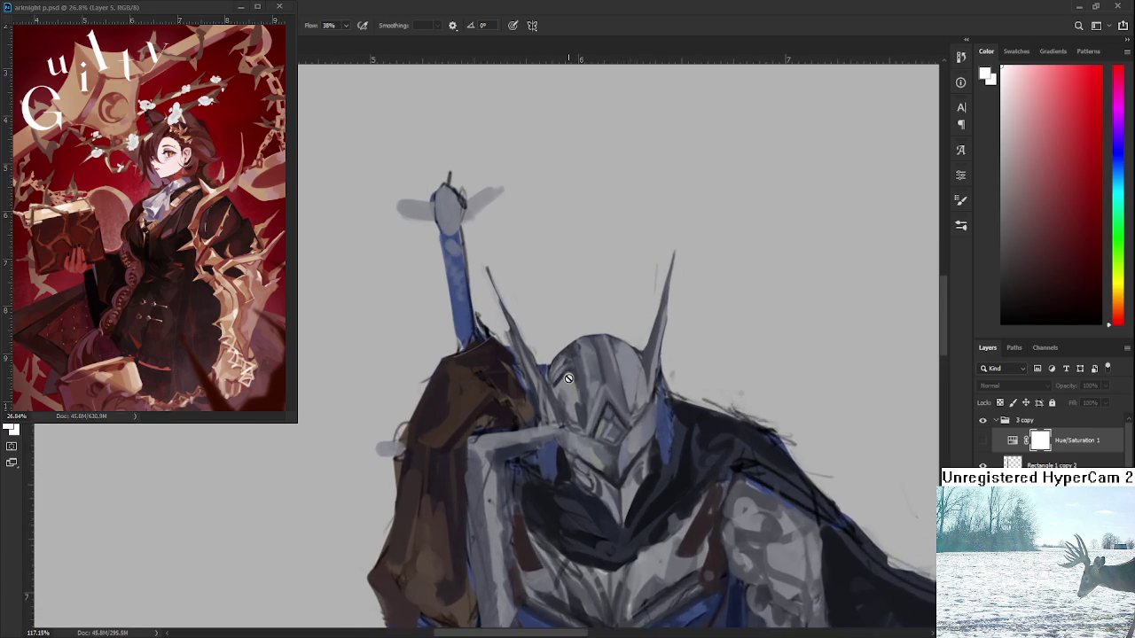
scroll(570, 378, "up", 1)
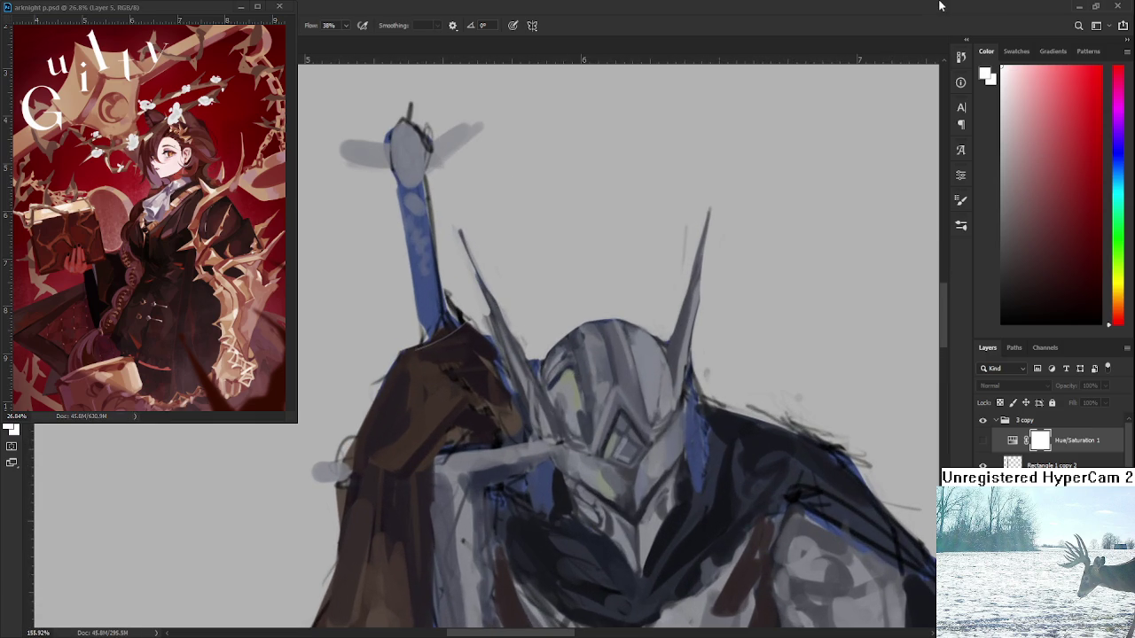
left_click(573, 411, "alt")
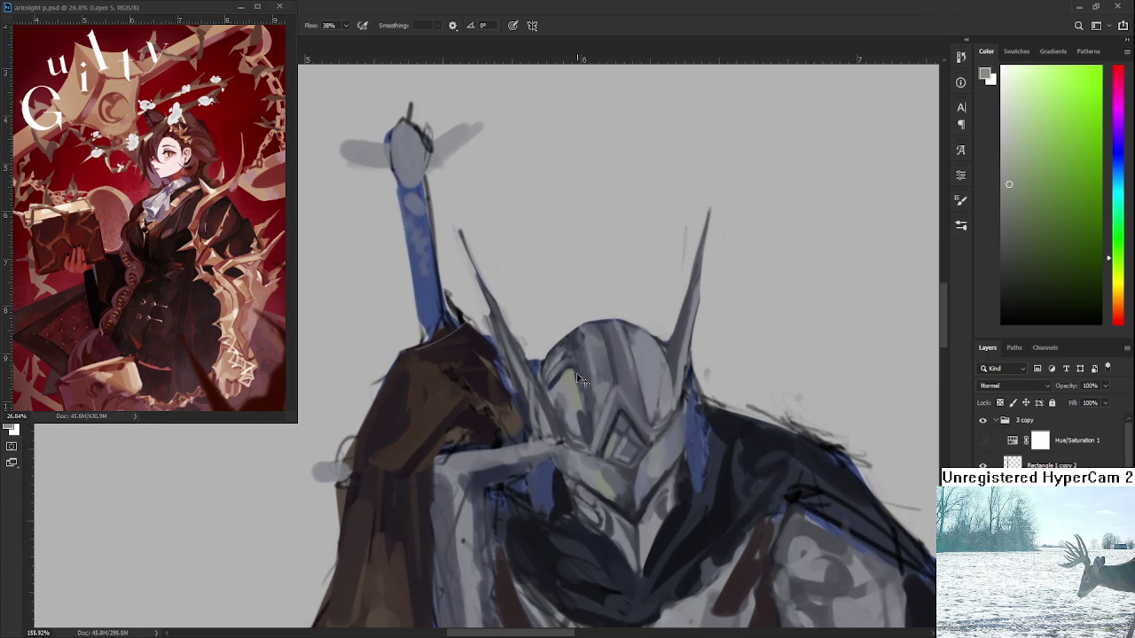
left_click(572, 369, "alt")
left_click_drag(573, 371, 569, 376)
- Sample the helmet's dark blue-grey and nudge it slightly darker as the next colour
left_click_drag(591, 449, 570, 363)
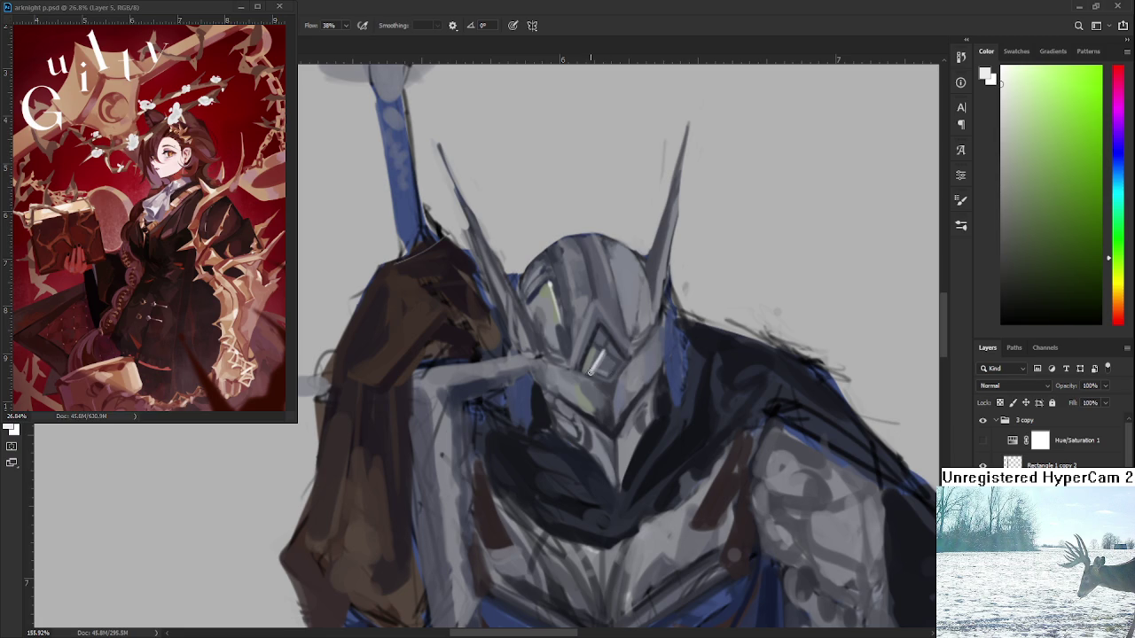
left_click(606, 352, "alt")
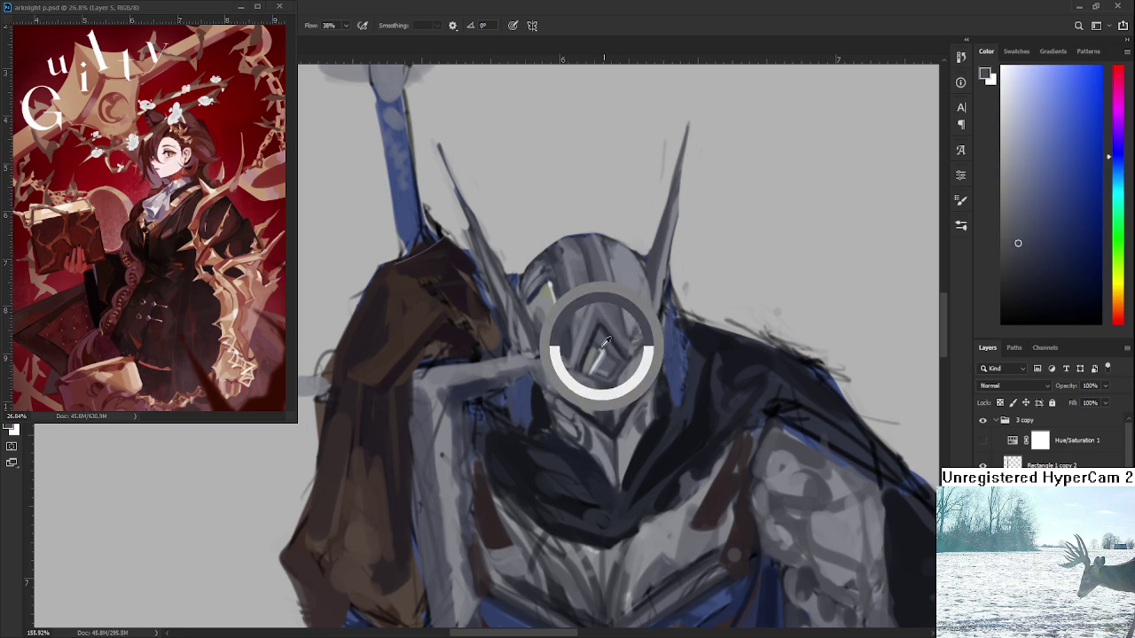
left_click(601, 339, "alt")
left_click_drag(601, 339, 608, 353)
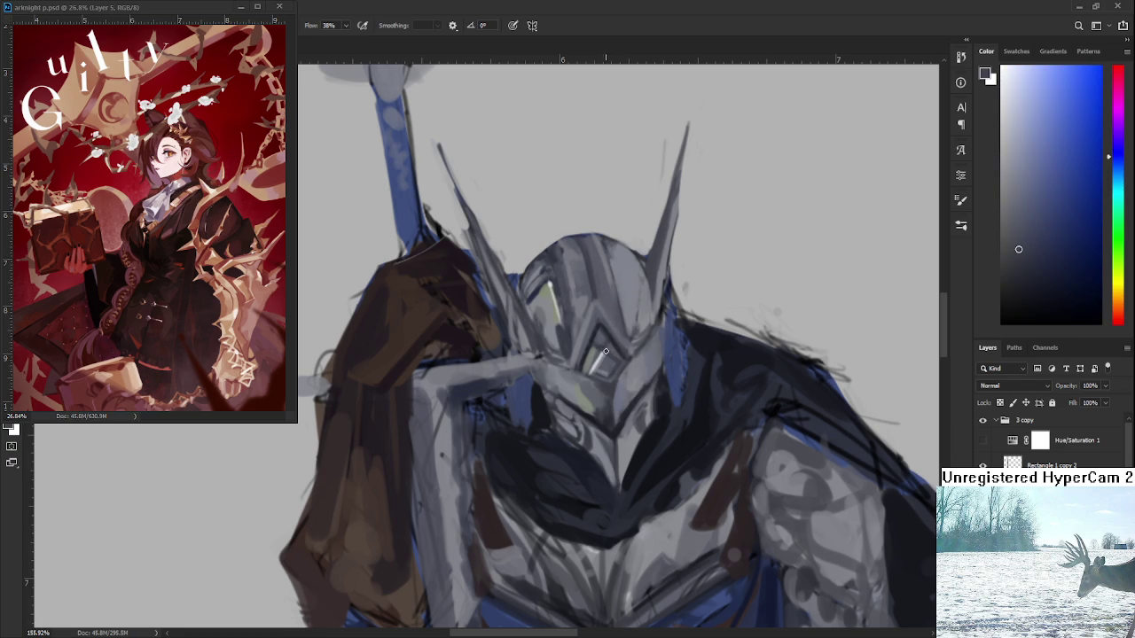
scroll(618, 264, "down", 2)
scroll(618, 265, "down", 3)
scroll(618, 265, "down", 2)
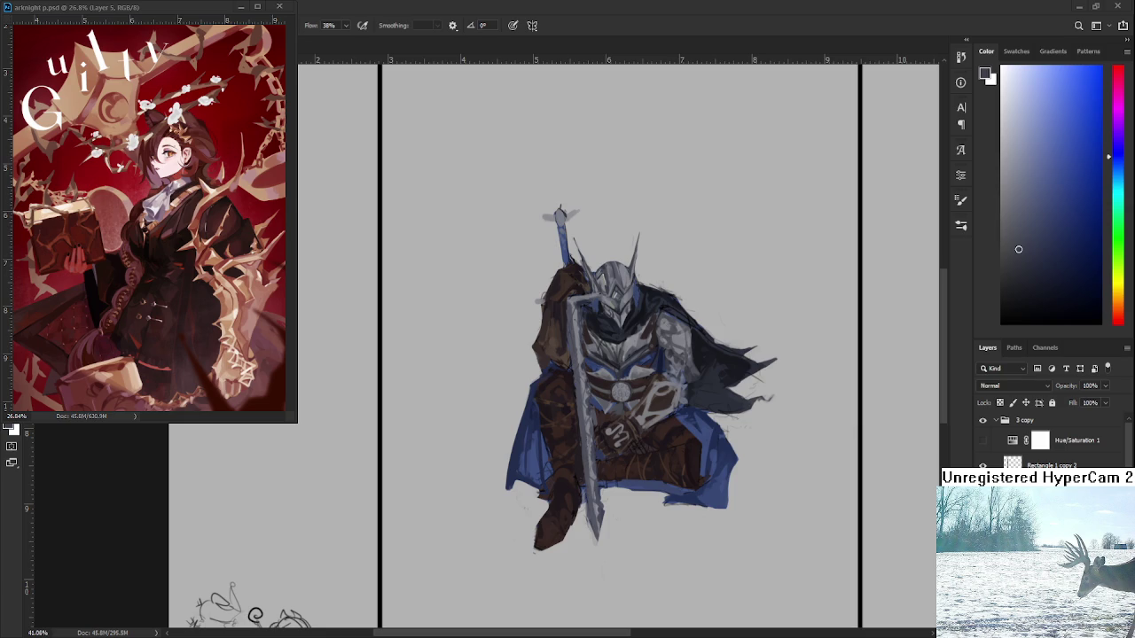
scroll(655, 315, "up", 2)
- Zoom into the knight's face and pick a near-white highlight colour in the Color field
scroll(639, 337, "up", 2)
scroll(620, 355, "up", 2)
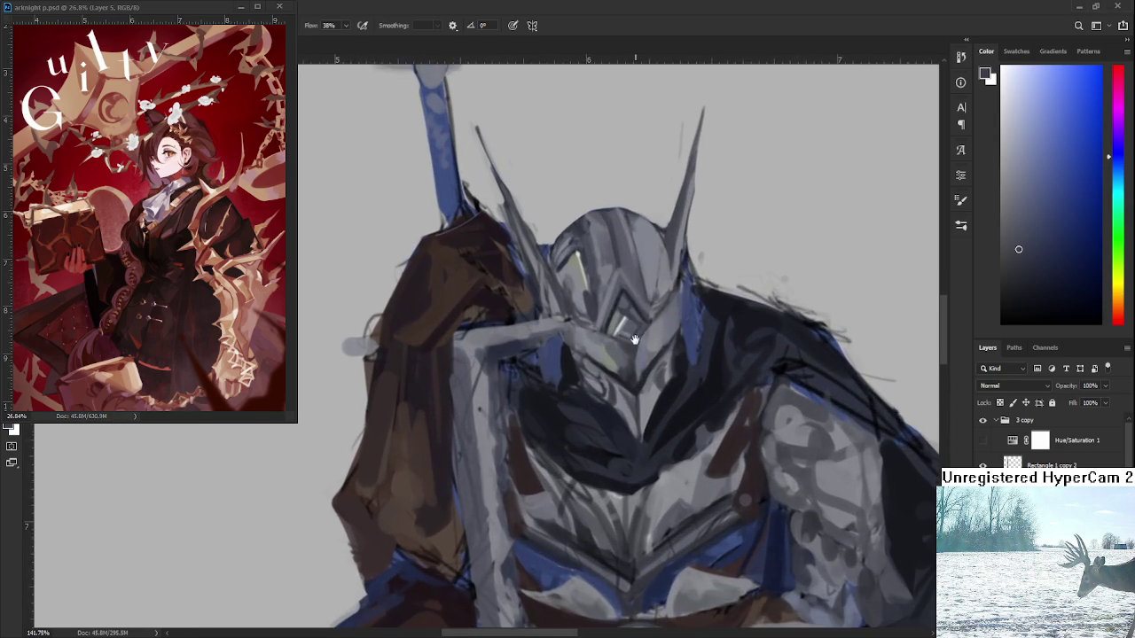
scroll(598, 387, "up", 2)
scroll(598, 387, "up", 1)
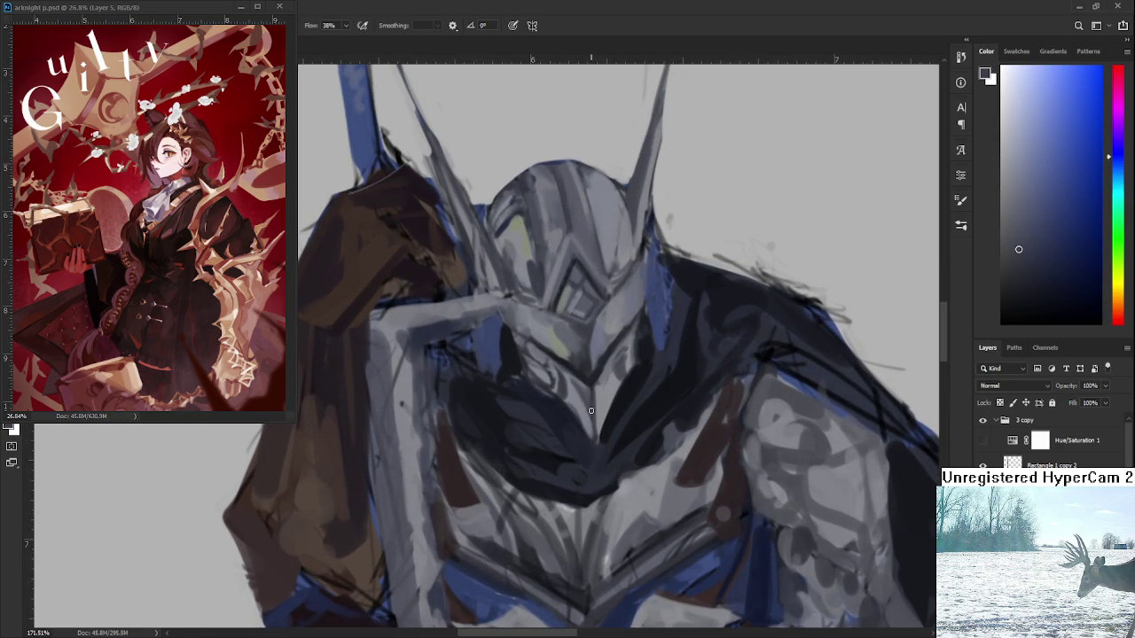
scroll(591, 415, "up", 1)
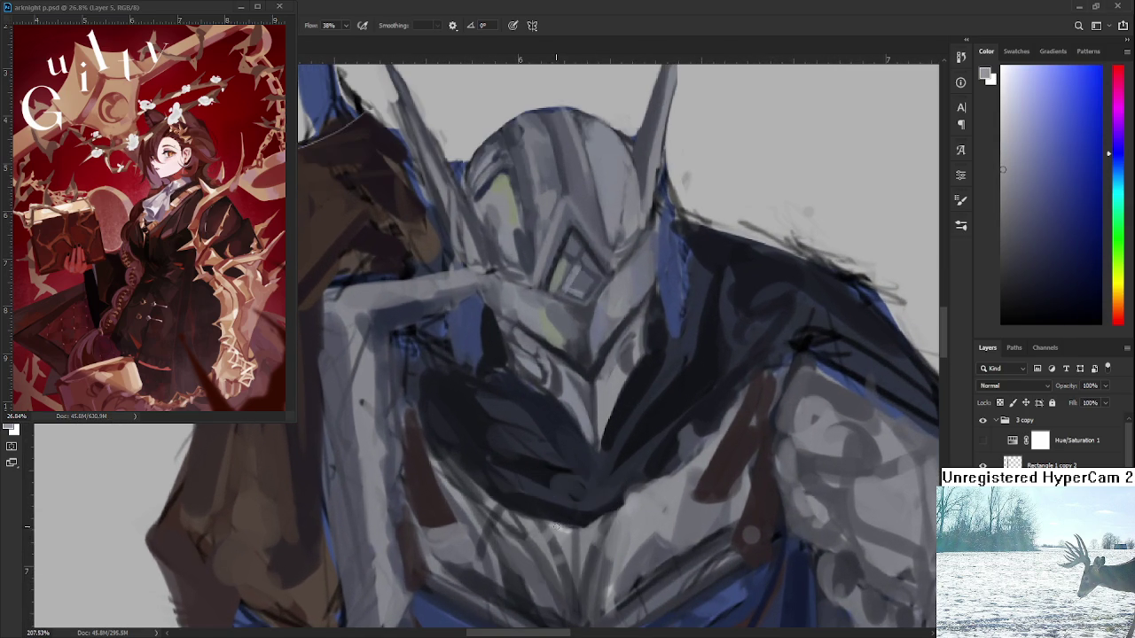
left_click_drag(546, 450, 535, 455)
scroll(535, 455, "down", 1)
scroll(532, 453, "down", 1)
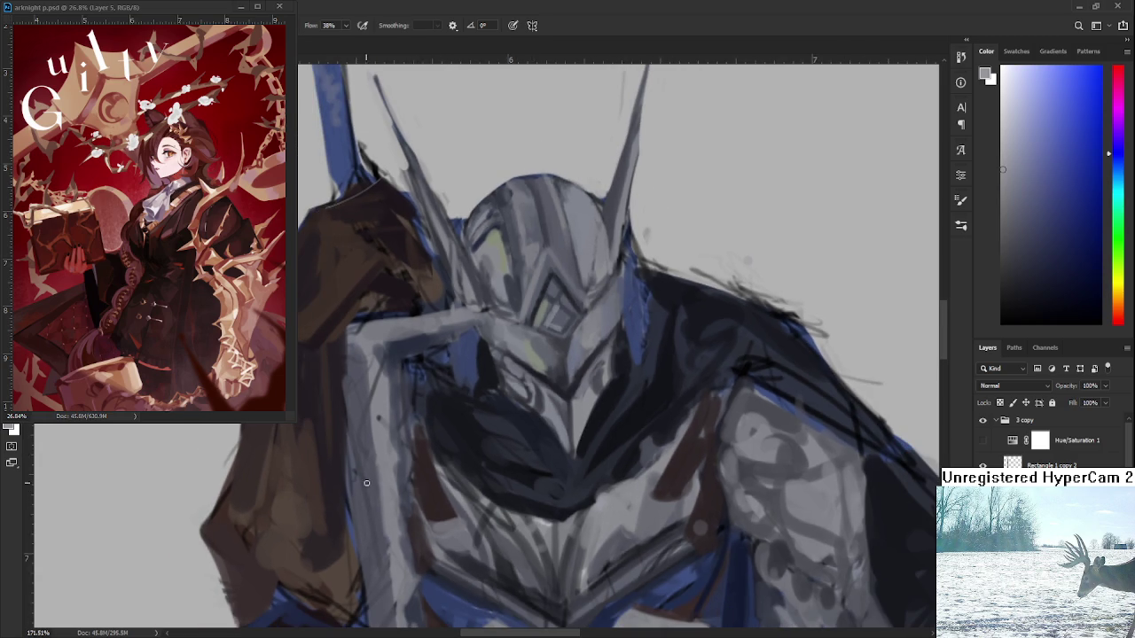
left_click_drag(1016, 187, 1002, 79)
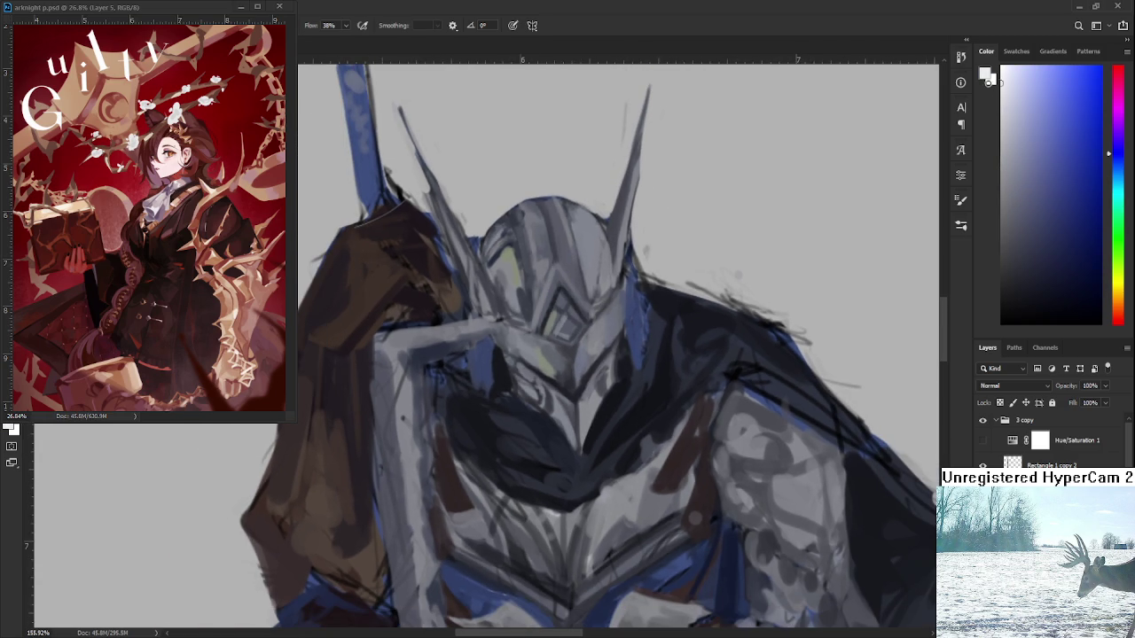
scroll(605, 434, "up", 1)
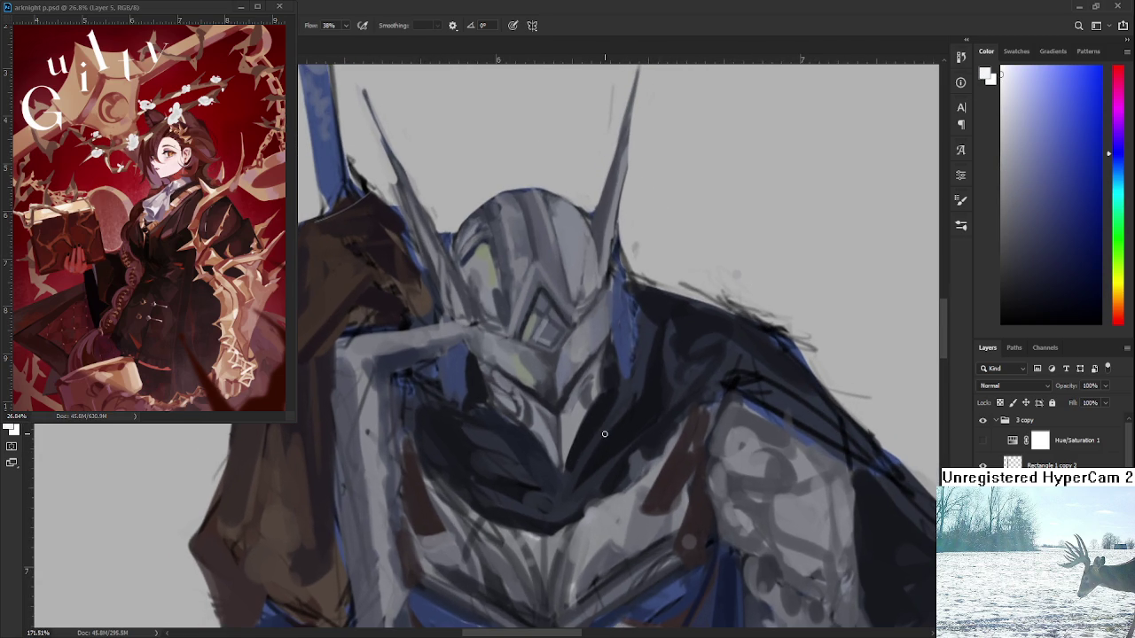
left_click_drag(557, 431, 580, 476)
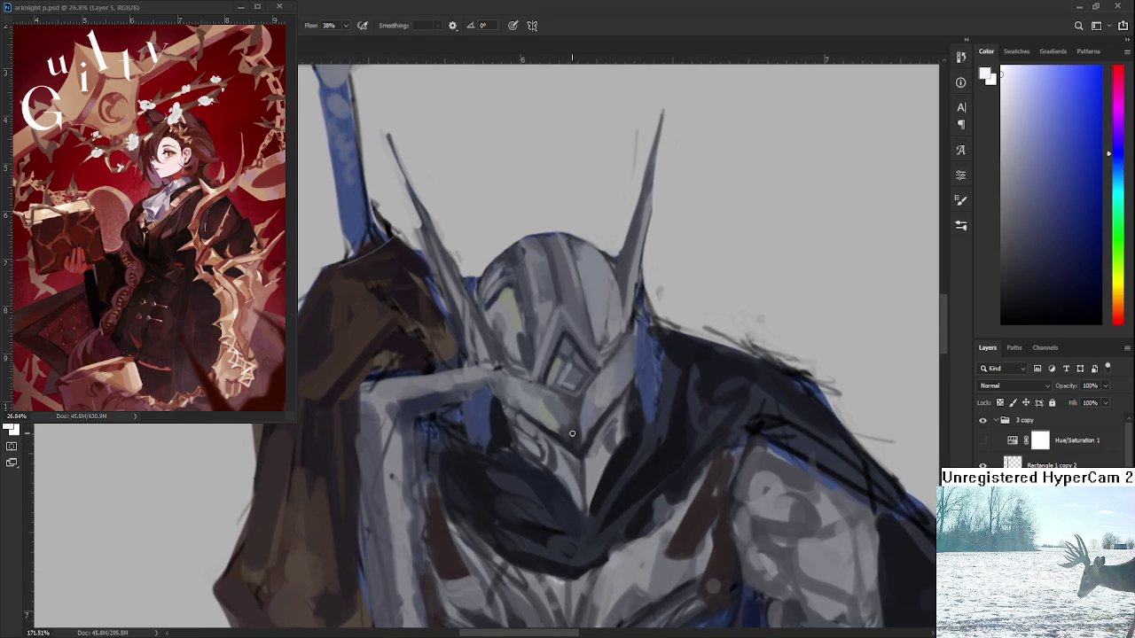
- Paint thin light strokes inside the helmet's eye slot
mouse_move(562, 401)
left_mouse_down()
mouse_move(571, 435)
mouse_move(572, 414)
left_mouse_up()
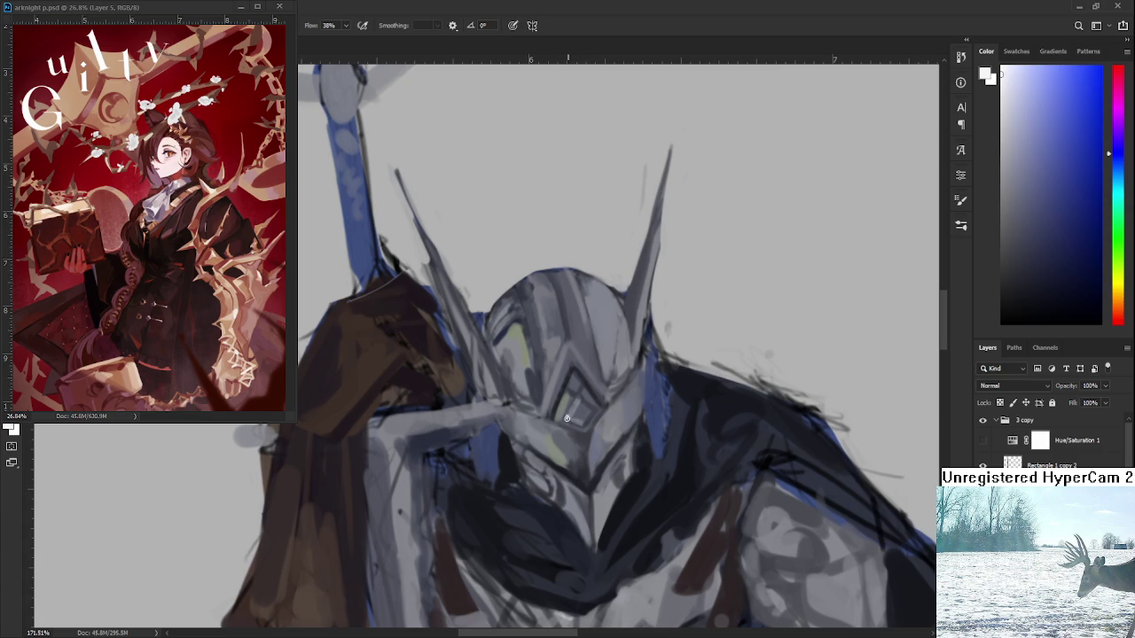
left_click_drag(574, 399, 577, 403)
left_click_drag(571, 418, 566, 410)
scroll(647, 416, "down", 3)
- Reset colours and make white active with D and X, then undo a stray face stroke
scroll(640, 399, "down", 2)
scroll(634, 380, "down", 2)
scroll(634, 379, "up", 2)
scroll(625, 399, "up", 2)
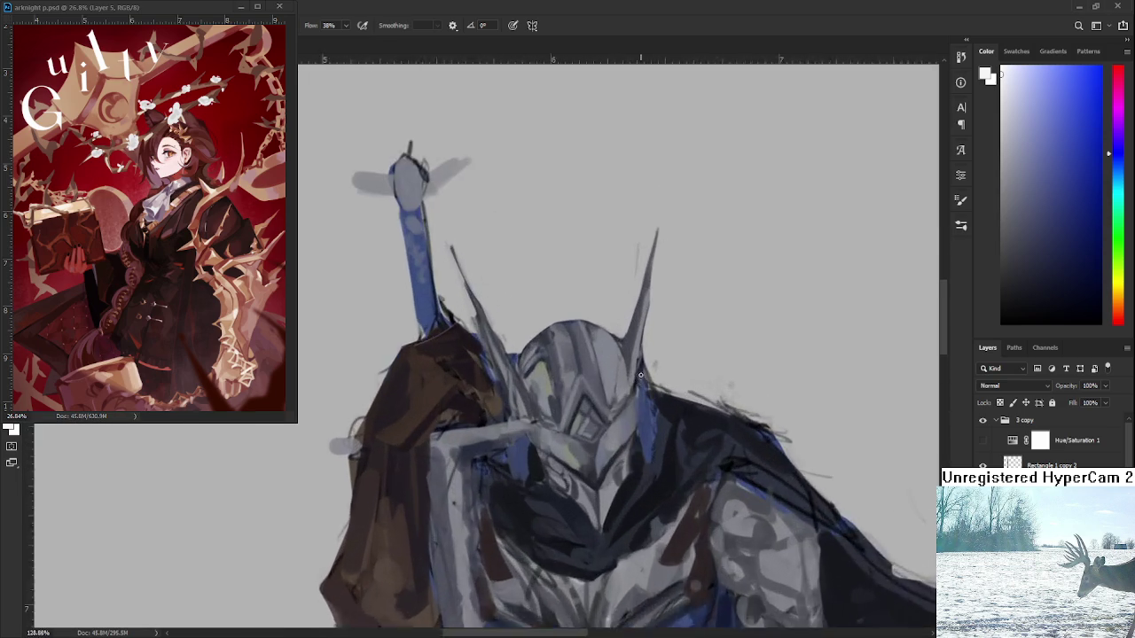
scroll(612, 426, "up", 2)
scroll(621, 434, "down", 1)
scroll(674, 408, "down", 2)
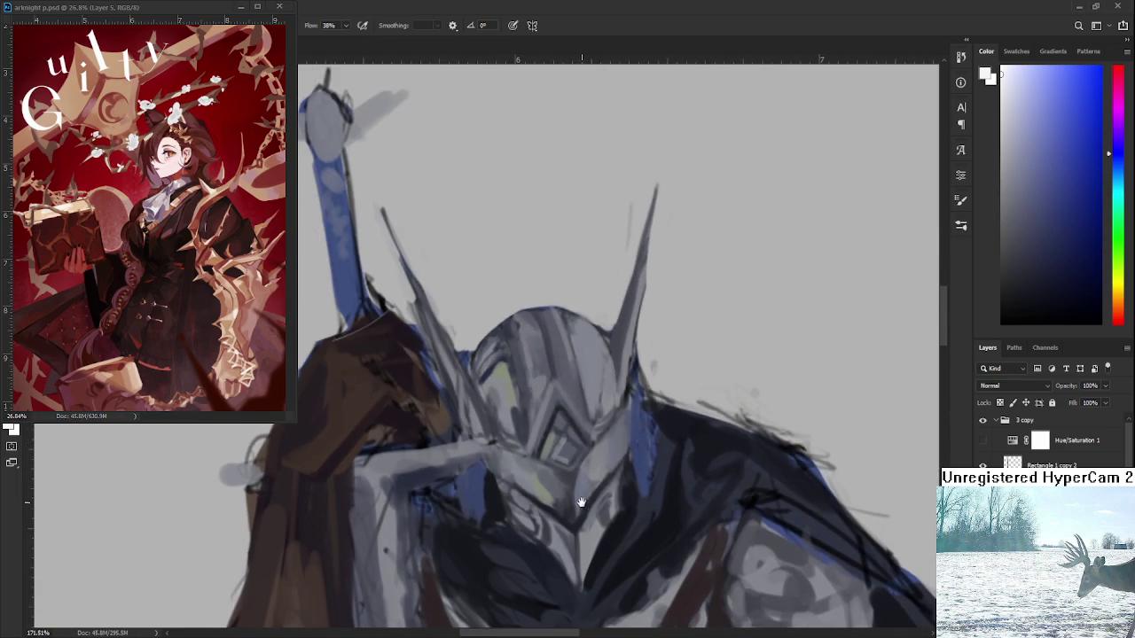
scroll(736, 386, "up", 2)
key("d")
key("x")
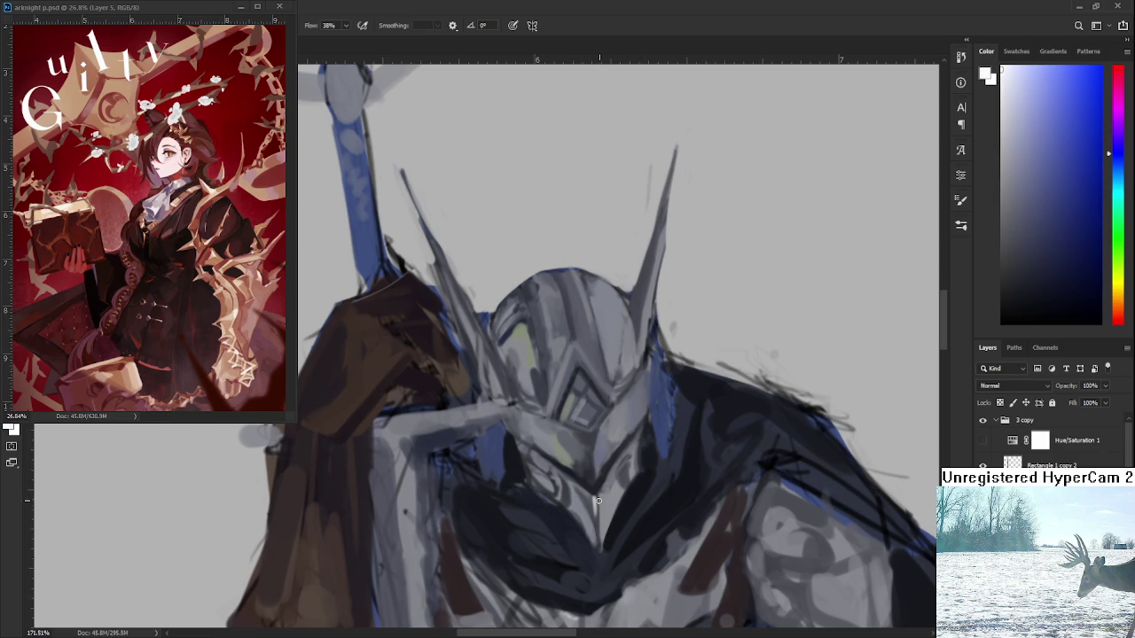
scroll(600, 488, "up", 1)
key("ctrl+z")
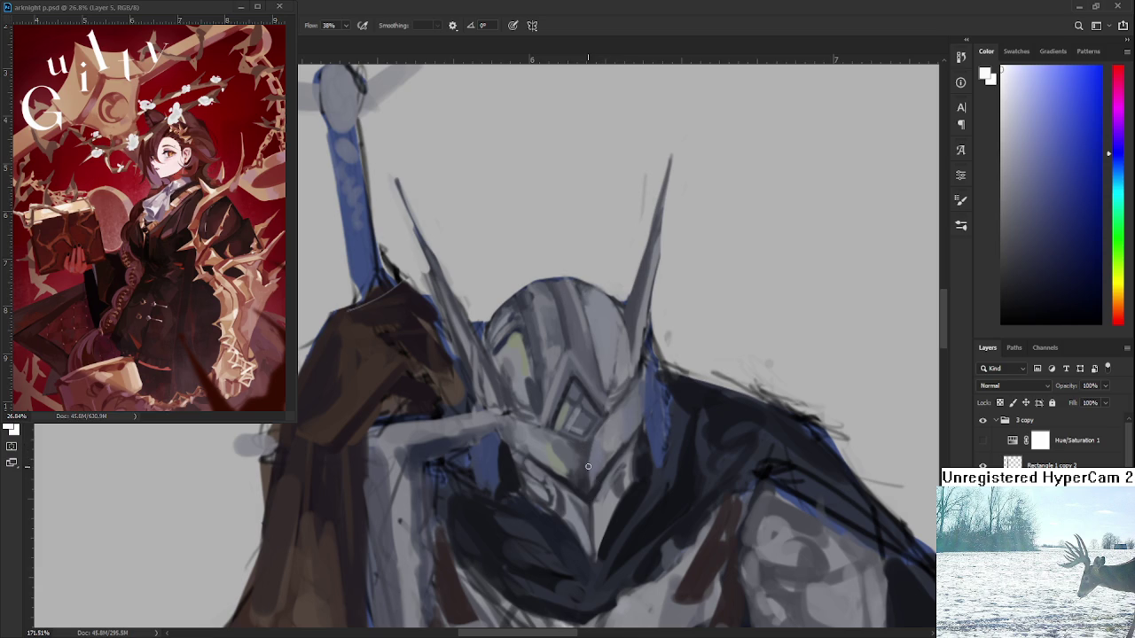
- Paint white highlights down the face ridge, in the eye and on the helmet top
left_click_drag(587, 460, 589, 489)
left_click_drag(580, 462, 574, 458)
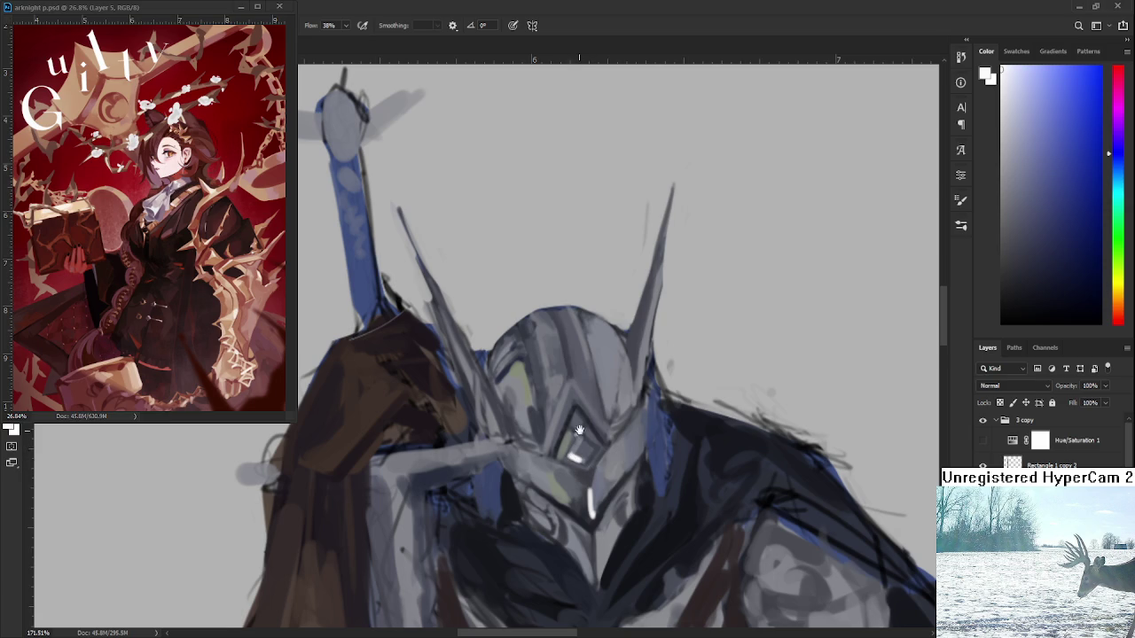
scroll(577, 444, "up", 2)
left_click_drag(553, 362, 568, 414)
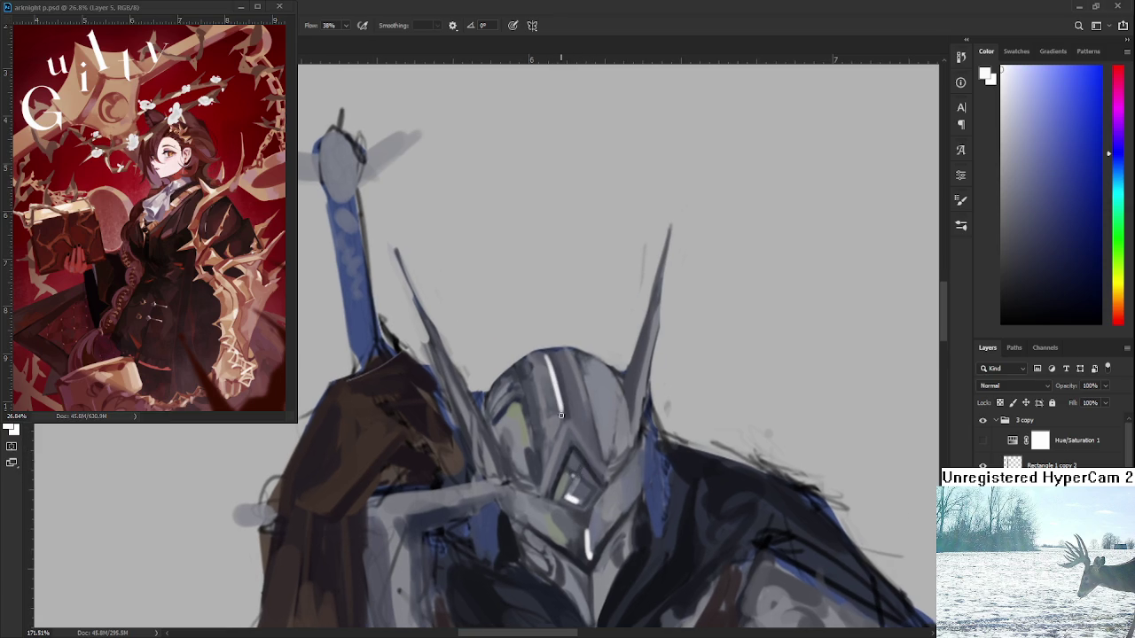
scroll(585, 416, "down", 4)
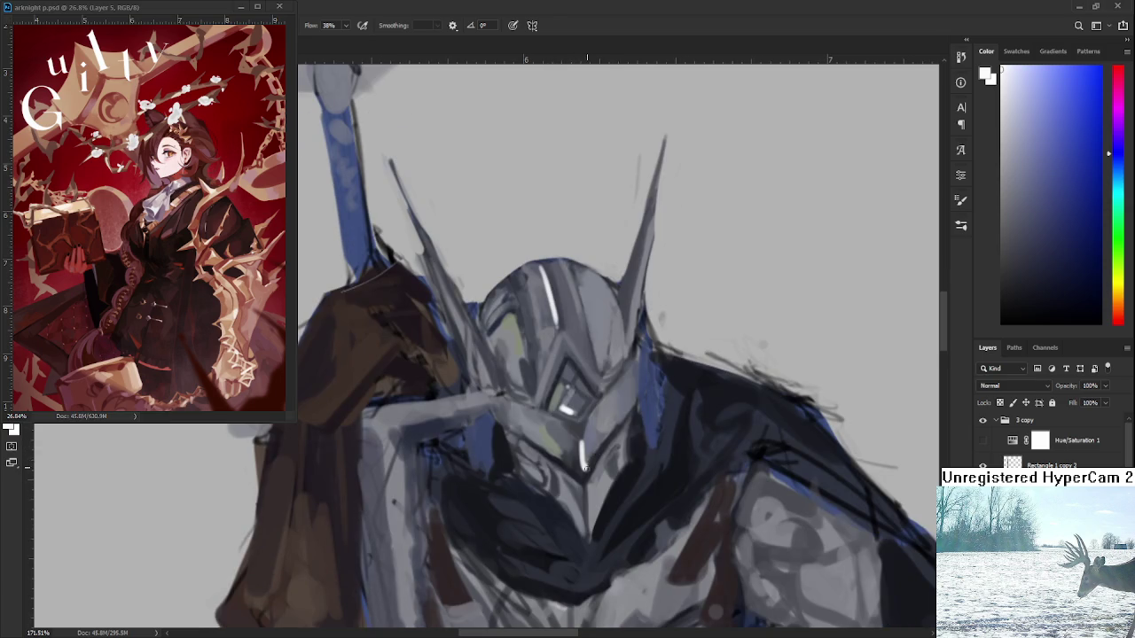
- Sample a medium grey from the helmet face as the next painting colour
left_click(583, 443, "alt")
scroll(589, 494, "down", 3)
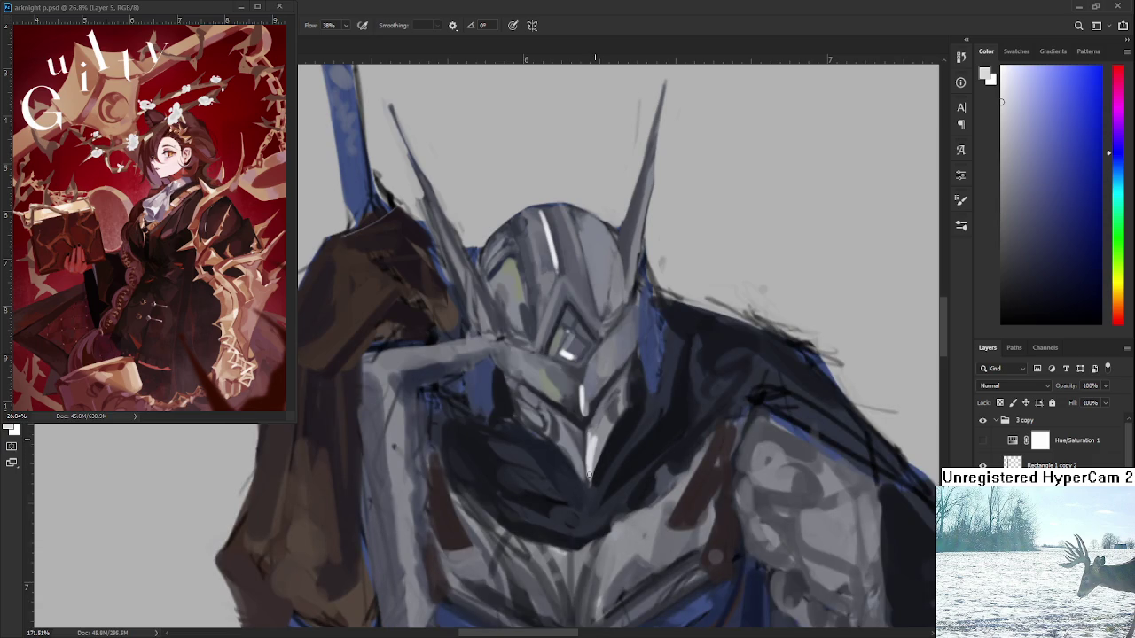
left_click(600, 440, "alt")
scroll(632, 377, "down", 5)
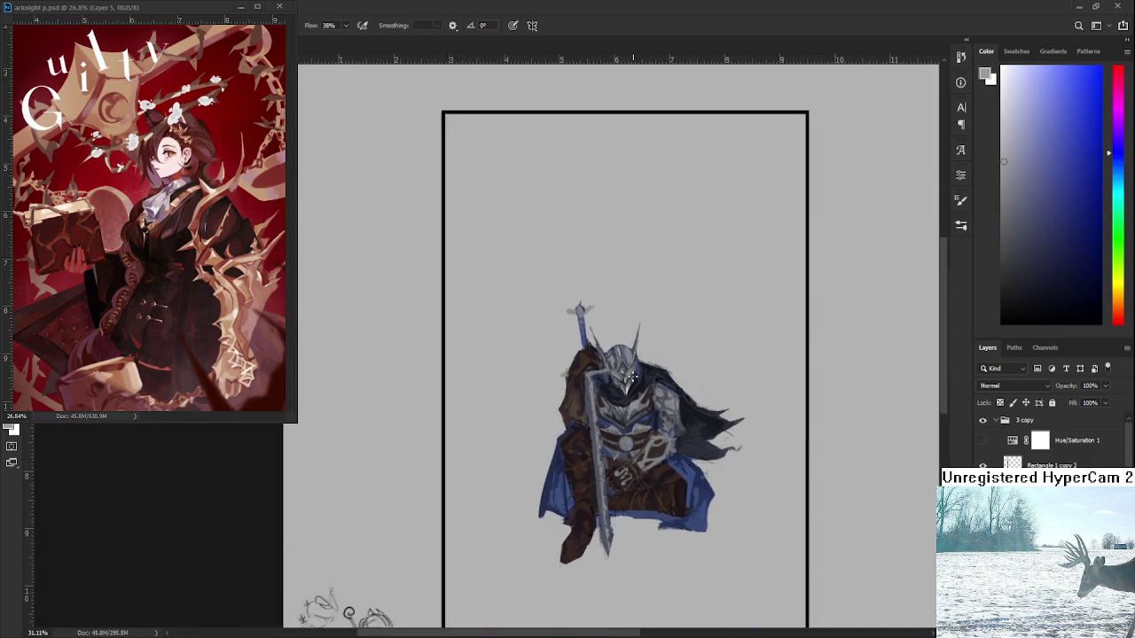
- Zoom in on the helmet and undo the last white highlight stroke
scroll(633, 377, "up", 4)
scroll(612, 379, "up", 3)
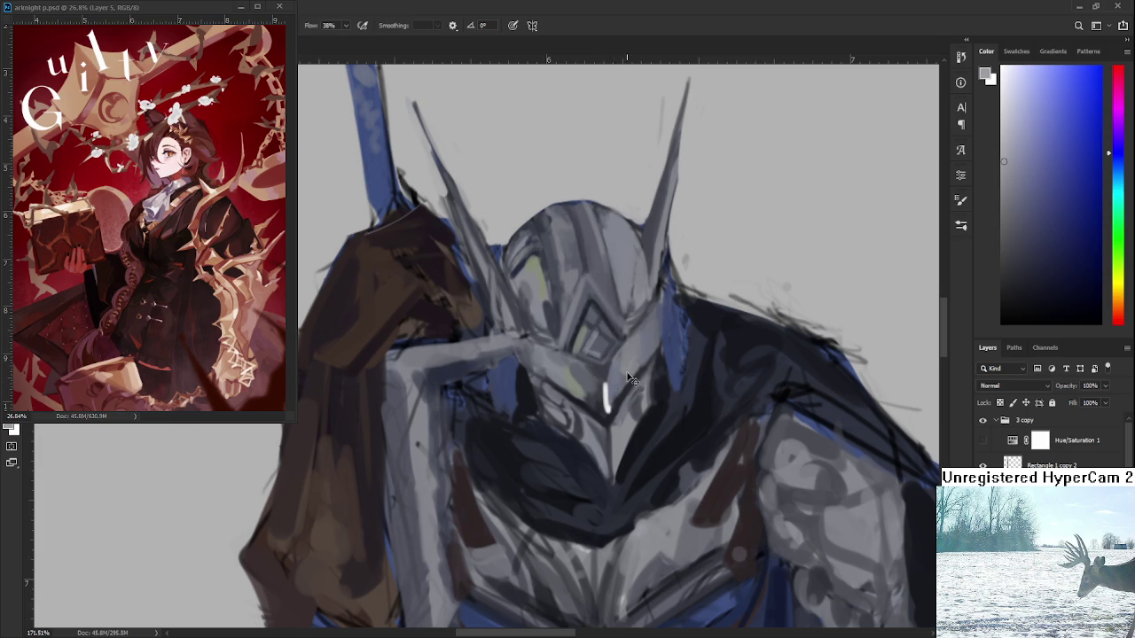
scroll(621, 383, "down", 3)
scroll(625, 382, "up", 1)
scroll(627, 379, "up", 3)
key("ctrl+z")
- Choose a lighter blue and paint a light-blue highlight down the helmet
left_click(612, 380, "alt")
left_click_drag(1026, 132, 1030, 124)
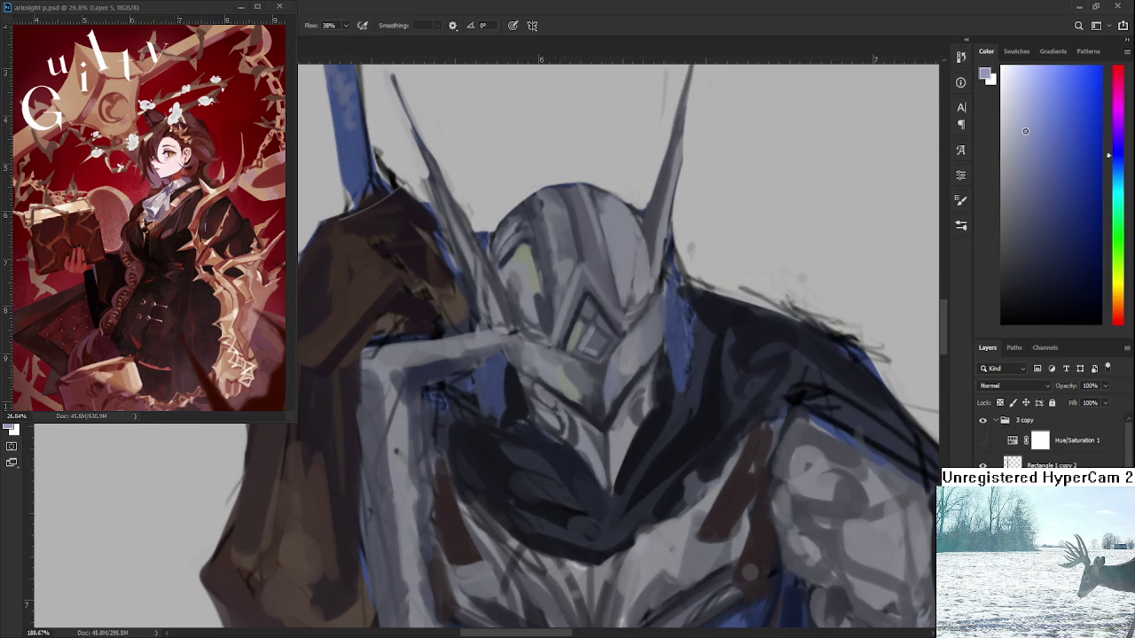
mouse_move(602, 391)
left_mouse_down()
mouse_move(593, 419)
mouse_move(598, 392)
left_mouse_up()
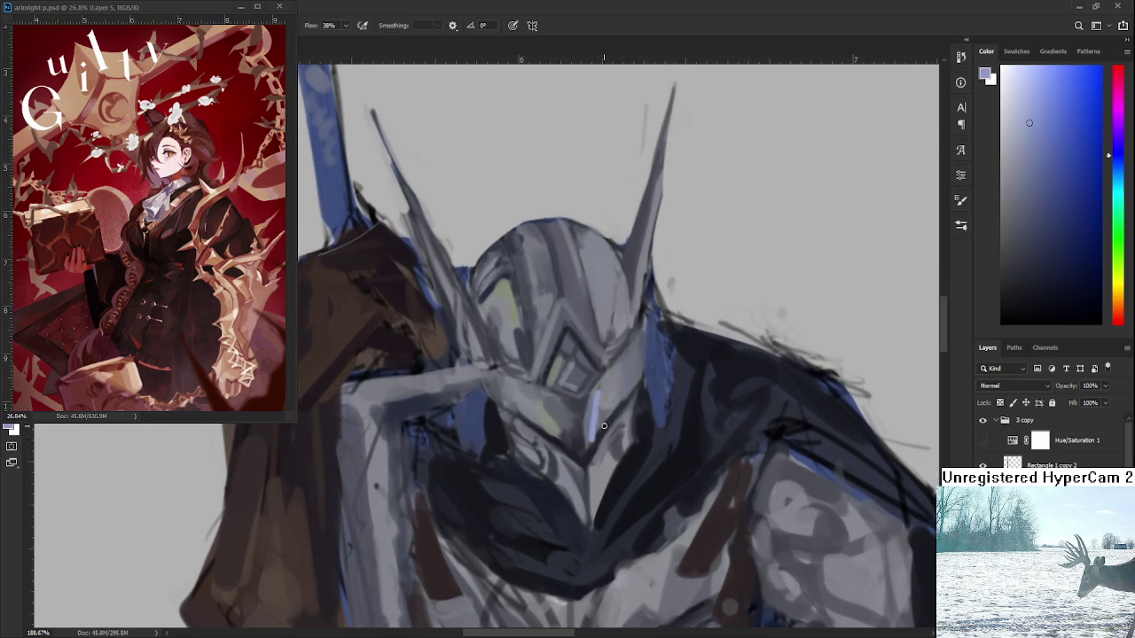
key("ctrl+z")
left_click_drag(587, 443, 593, 392)
- Sample a light blue from the helmet and paint a small accent on the visor eye
left_click(603, 414, "alt")
left_click(593, 406, "alt")
scroll(590, 426, "up", 1)
left_click_drag(584, 435, 582, 424)
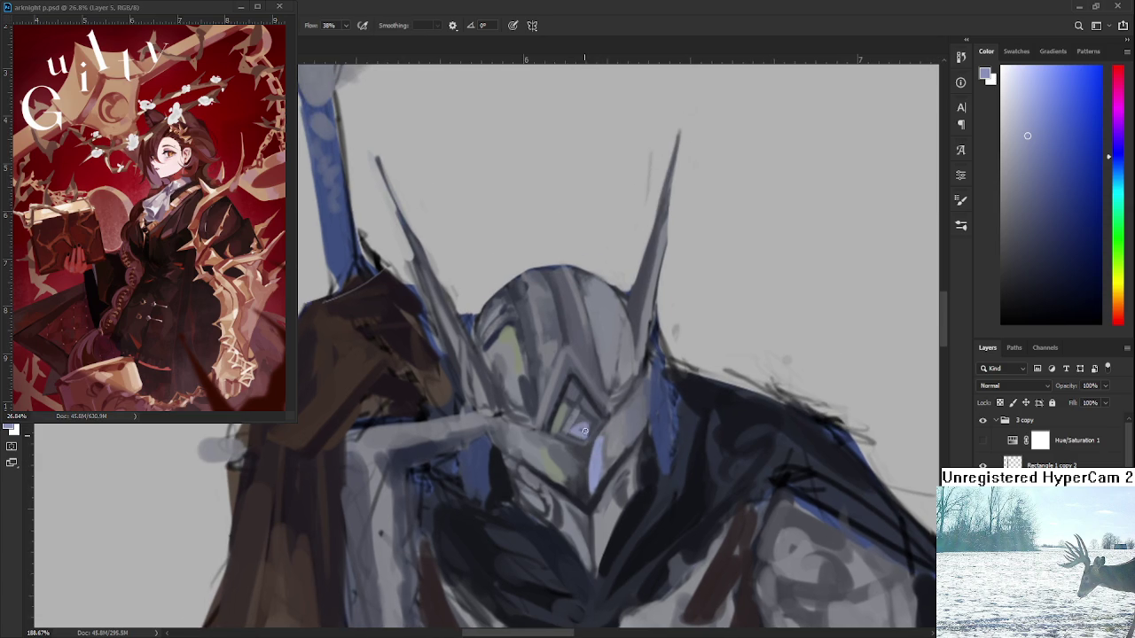
- Sample several helmet tones, ending on a darker grey-blue
left_click(586, 421, "alt")
left_click(577, 427, "alt")
left_click(581, 435, "alt")
scroll(581, 444, "up", 2)
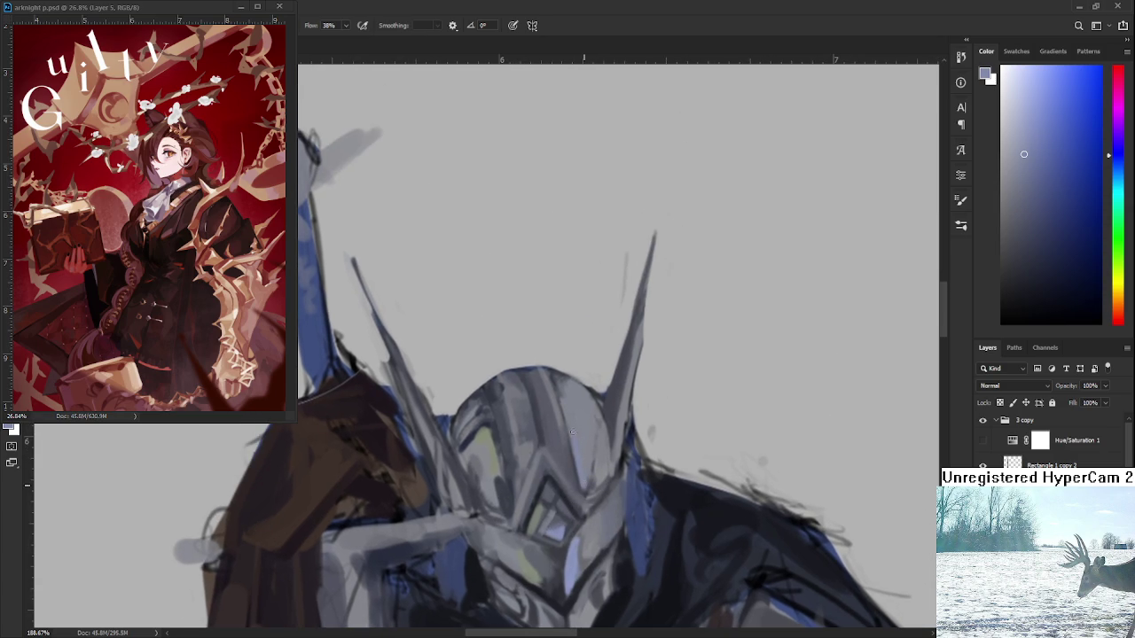
left_click(579, 555, "alt")
left_click(573, 555, "alt")
left_click(590, 435, "alt")
scroll(586, 424, "down", 4)
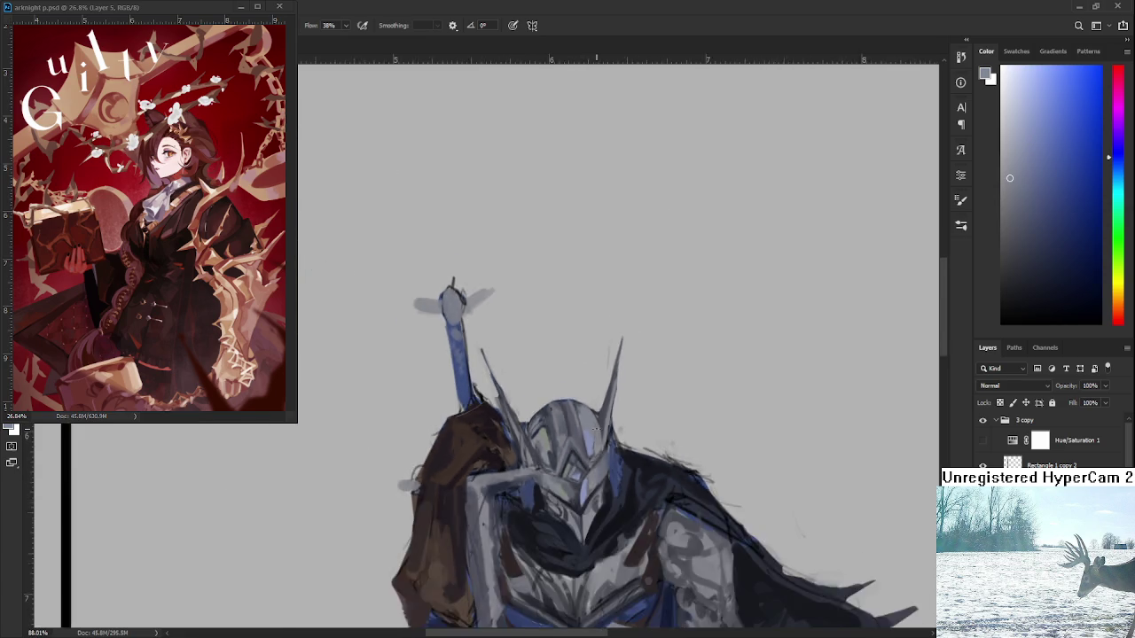
scroll(586, 424, "down", 2)
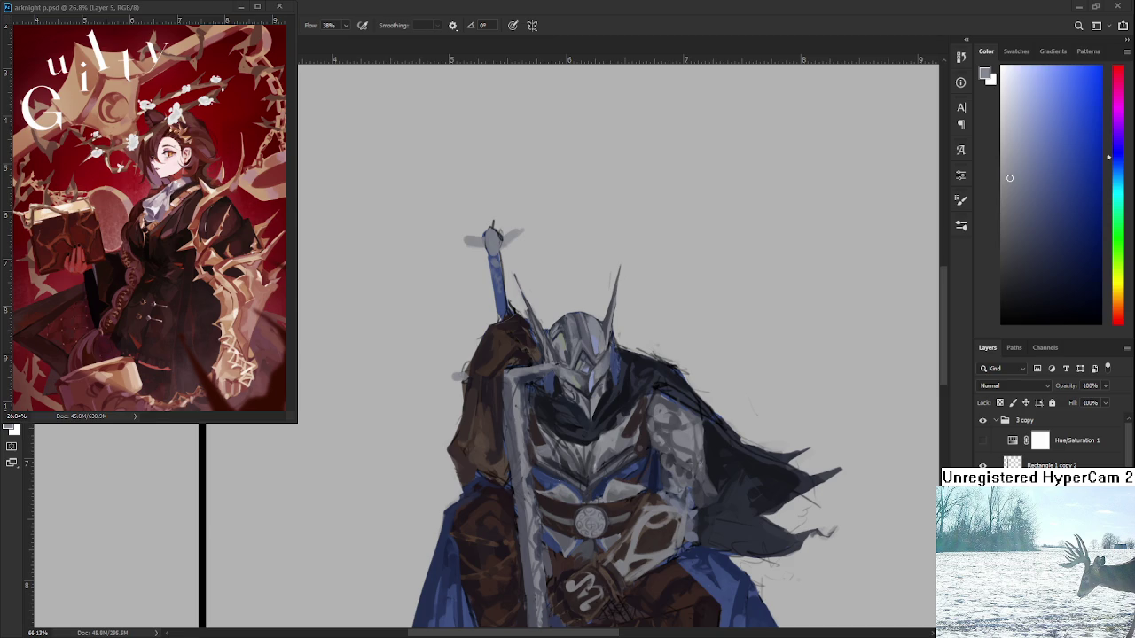
scroll(562, 463, "up", 4)
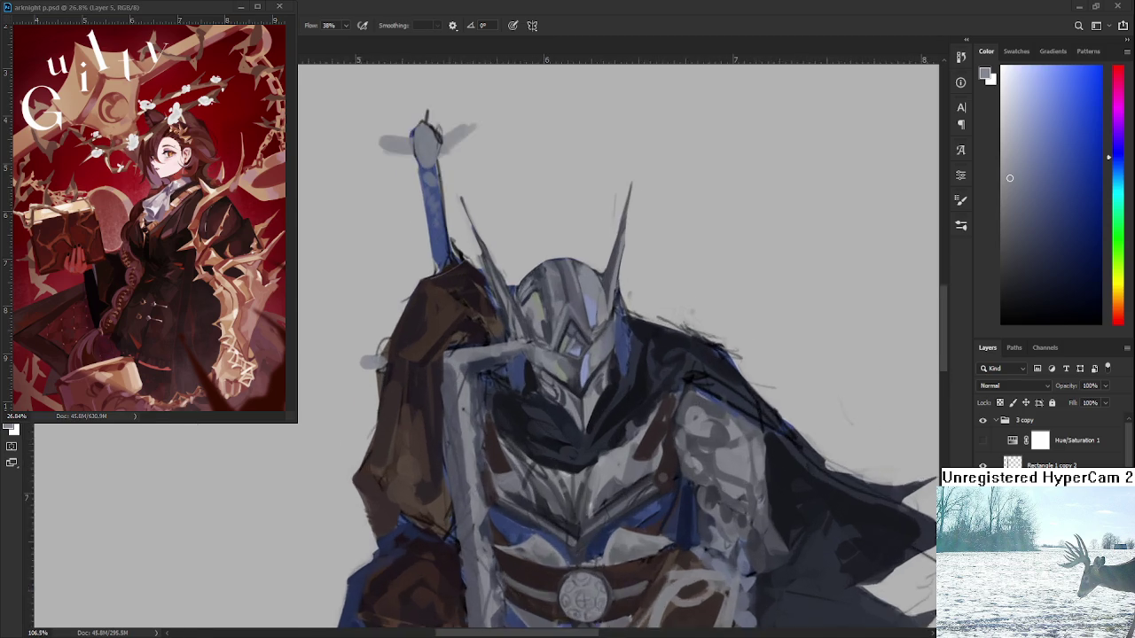
- Sample a light blue-grey from the helmet and frame the helmet and face area
scroll(563, 463, "up", 1)
left_click(569, 453, "alt")
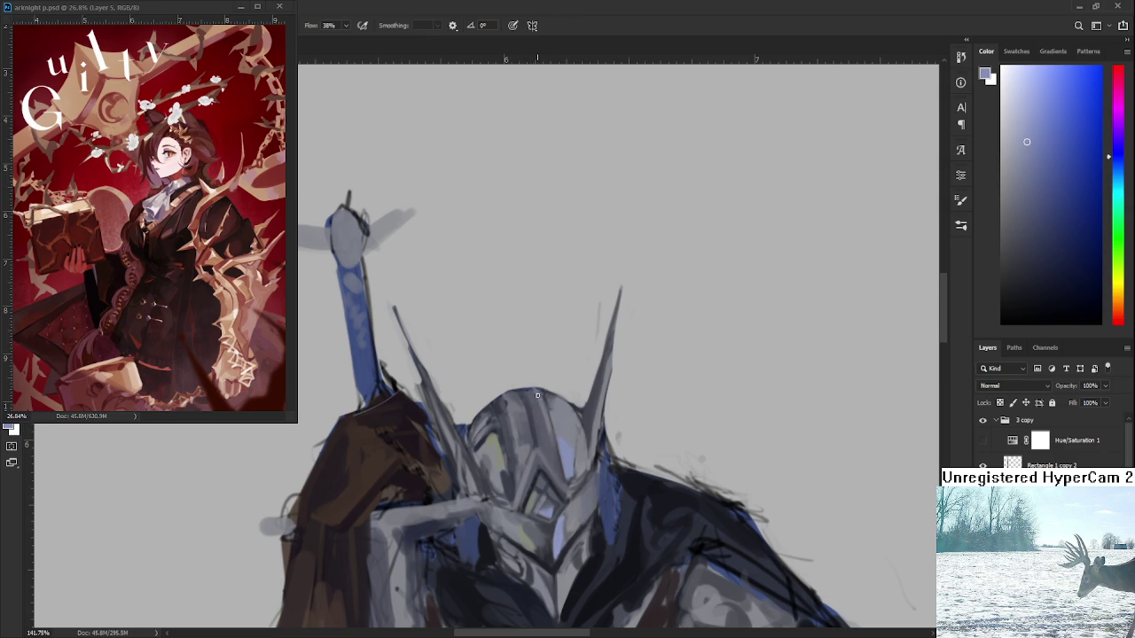
mouse_move(599, 396)
left_mouse_down()
mouse_move(585, 390)
mouse_move(604, 297)
left_mouse_up()
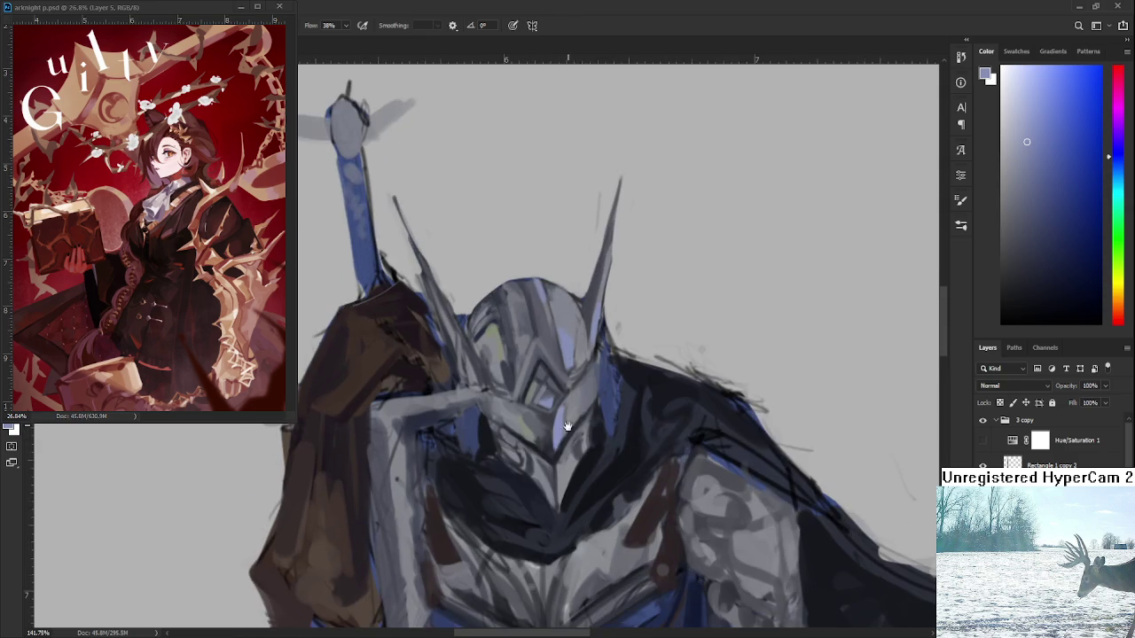
left_click_drag(563, 490, 577, 434)
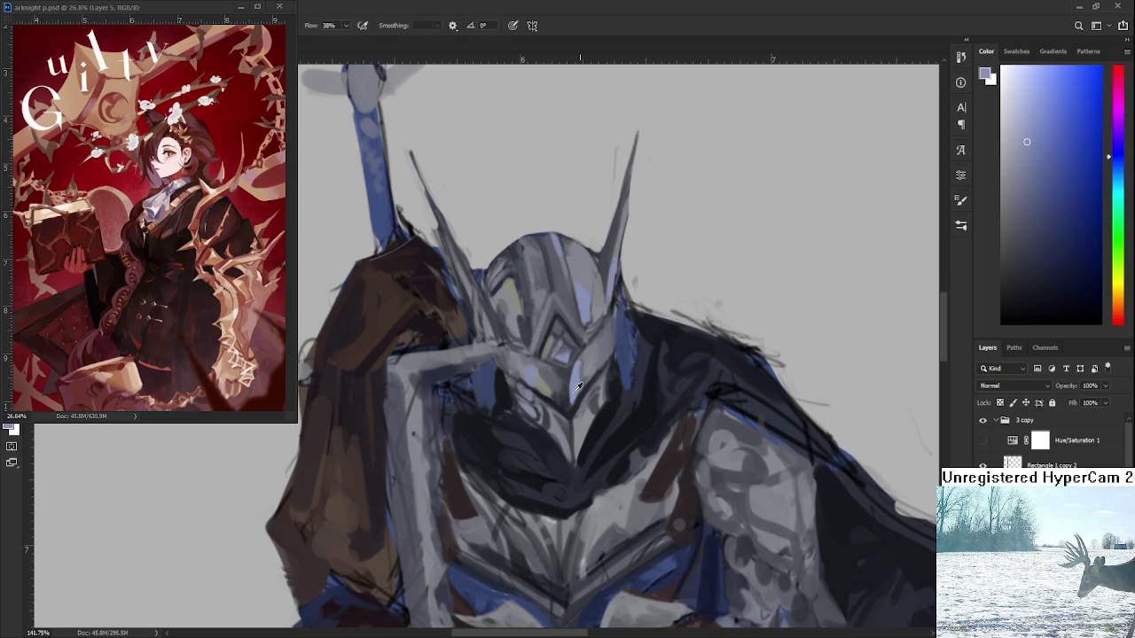
left_click(546, 383, "alt")
scroll(548, 395, "up", 2)
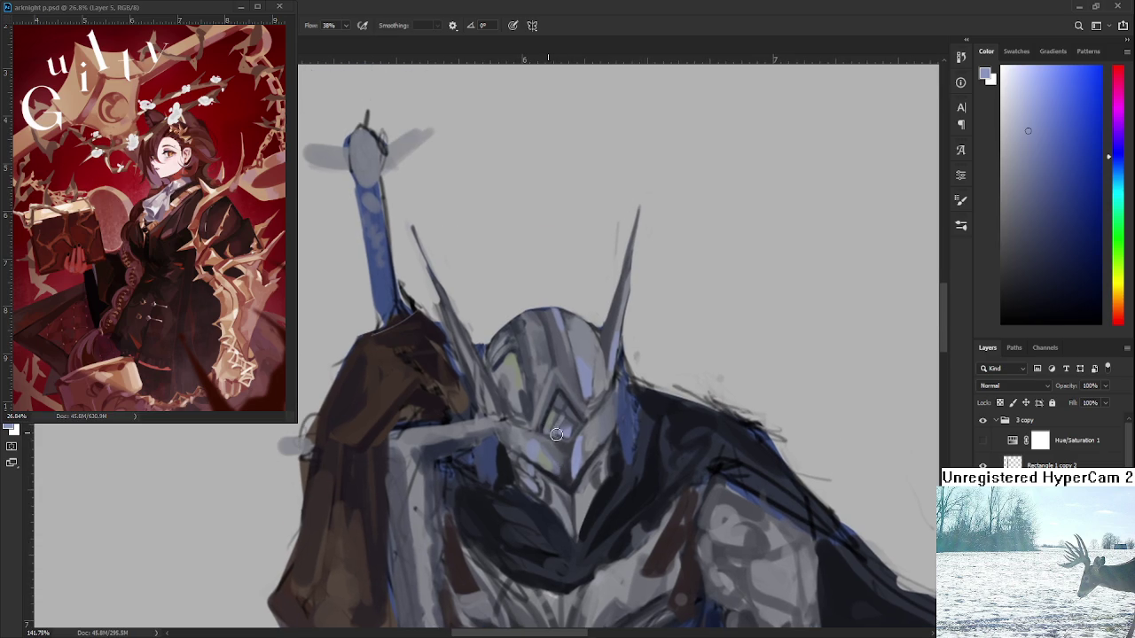
left_click_drag(554, 409, 549, 464)
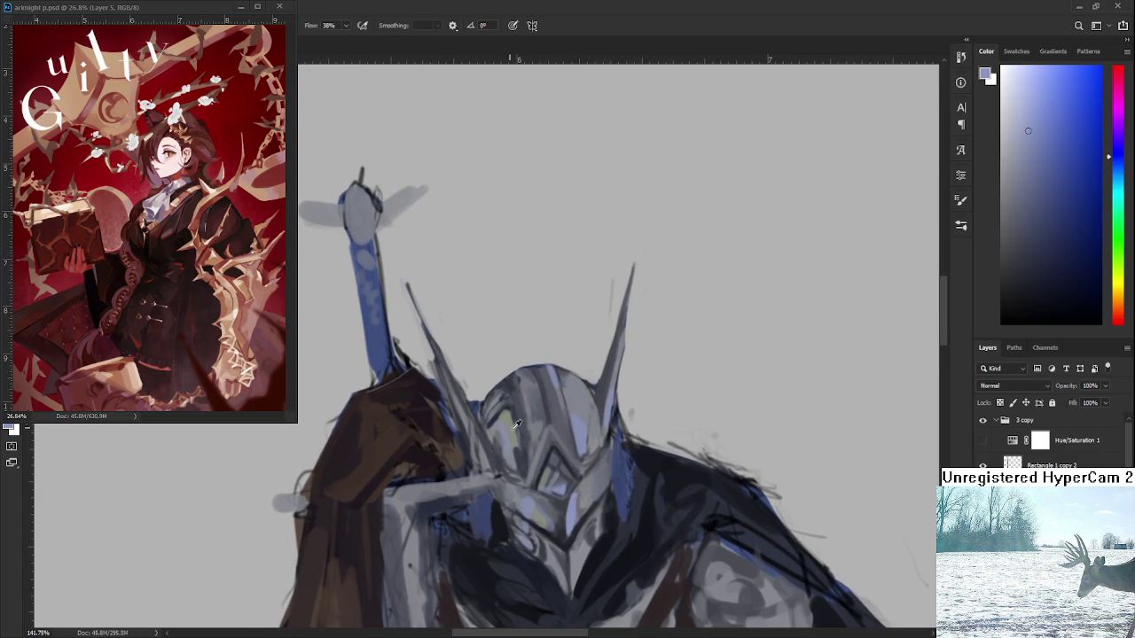
- Sample a grey-green helmet tone and paint grey strokes shaping the dome
left_click(509, 424, "alt")
left_click(508, 434, "alt")
left_click(509, 426, "alt")
left_click(510, 417, "alt")
left_click_drag(511, 414, 503, 423)
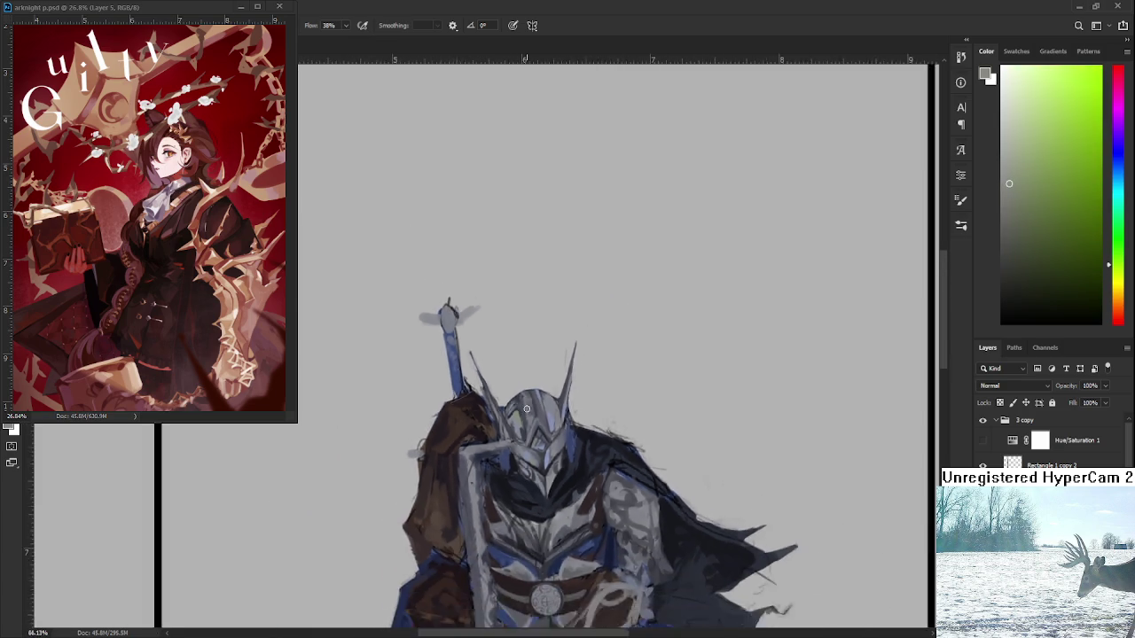
scroll(561, 431, "up", 2)
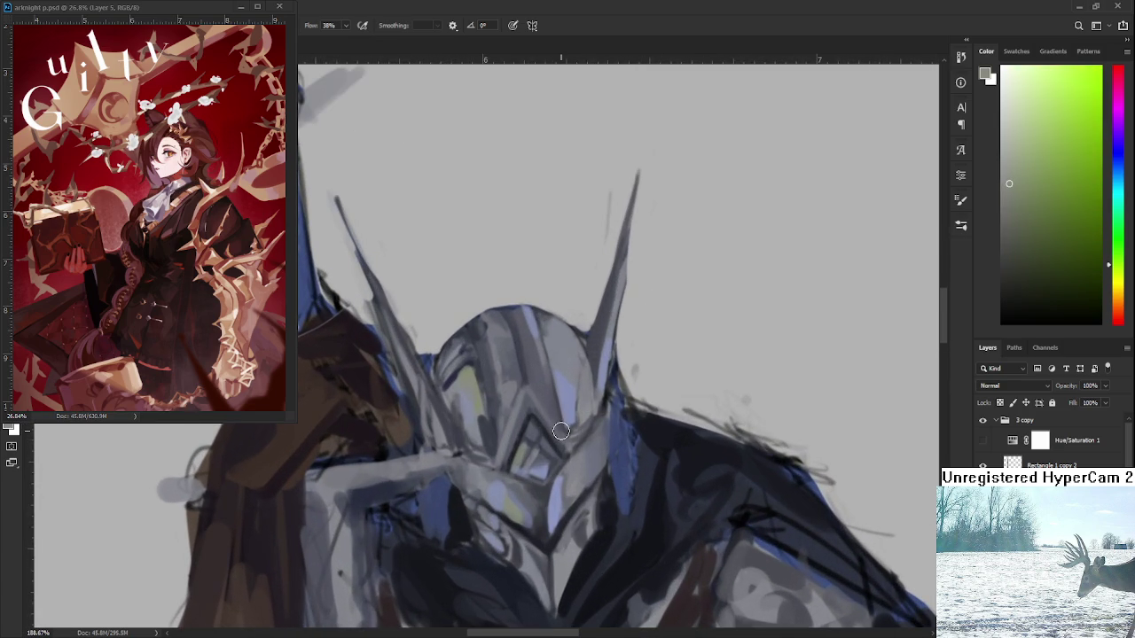
- Sample a grey-blue from the visor area and resize the brush
left_click(556, 435, "alt")
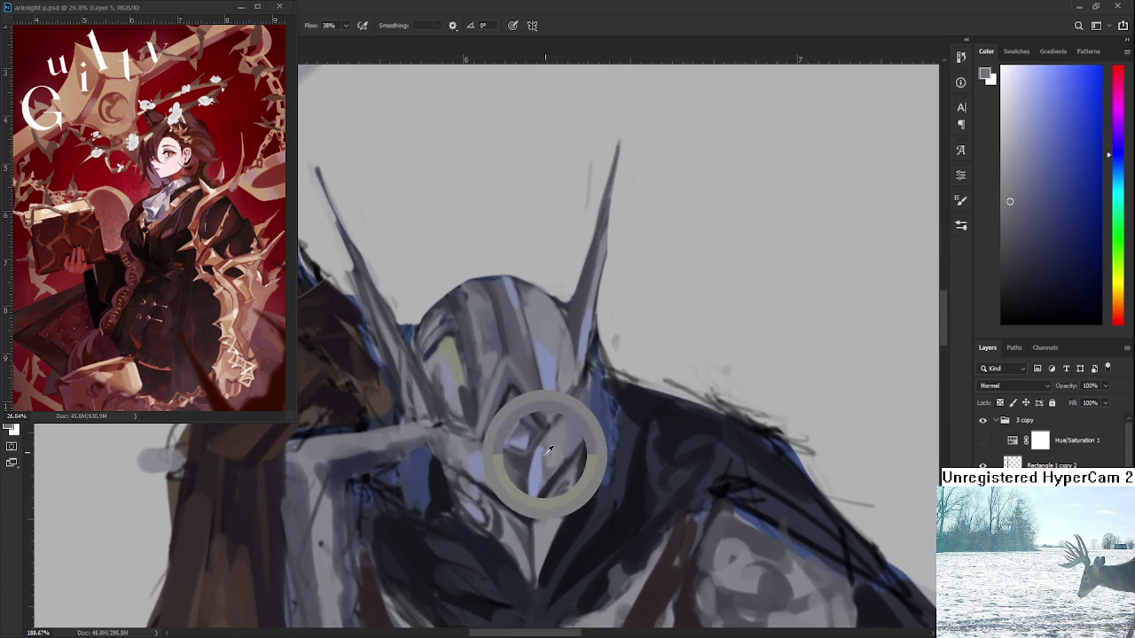
left_click_drag(550, 448, 548, 454)
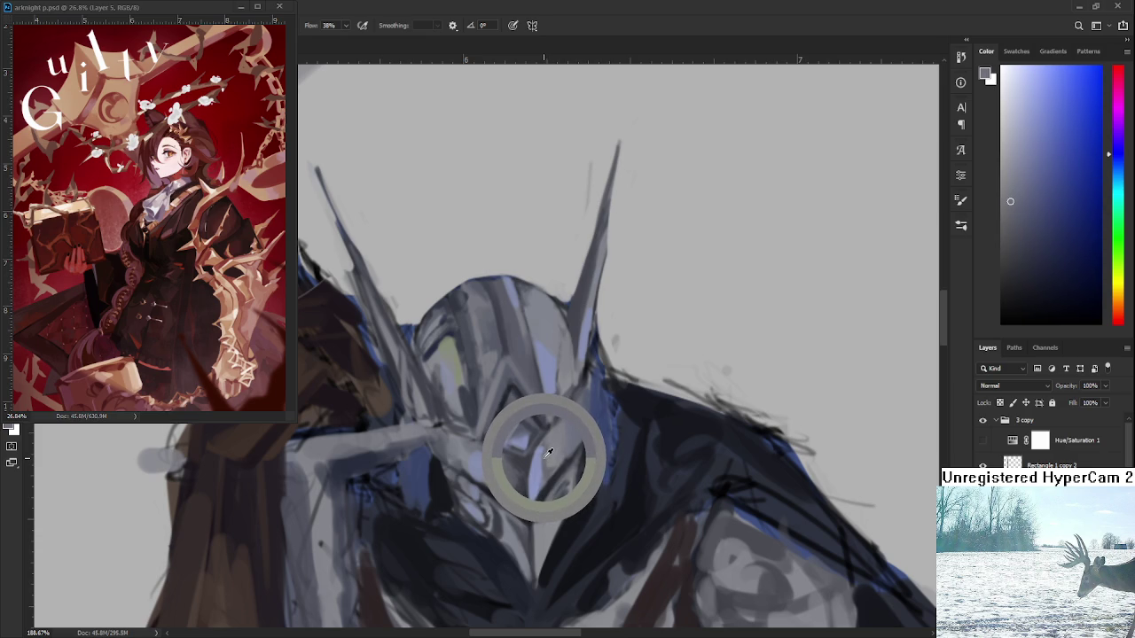
left_click_drag(548, 454, 537, 450)
key("bracketleft")
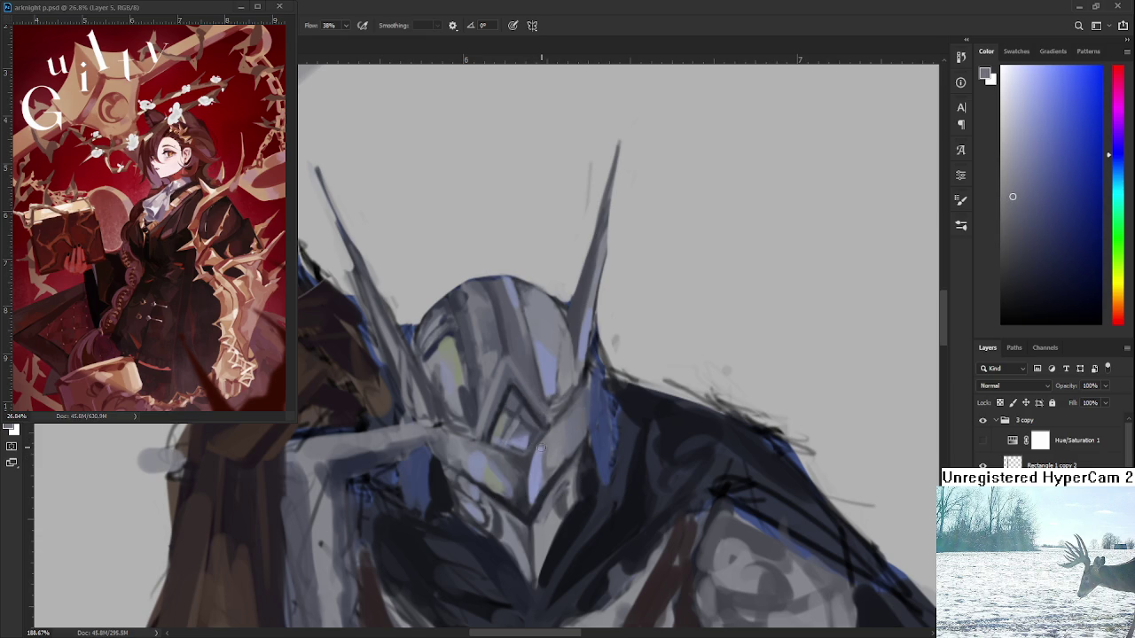
key("bracketright")
- Resample face and visor tones, settling on a light blue-grey
left_click(541, 455, "alt")
left_click(541, 450, "alt")
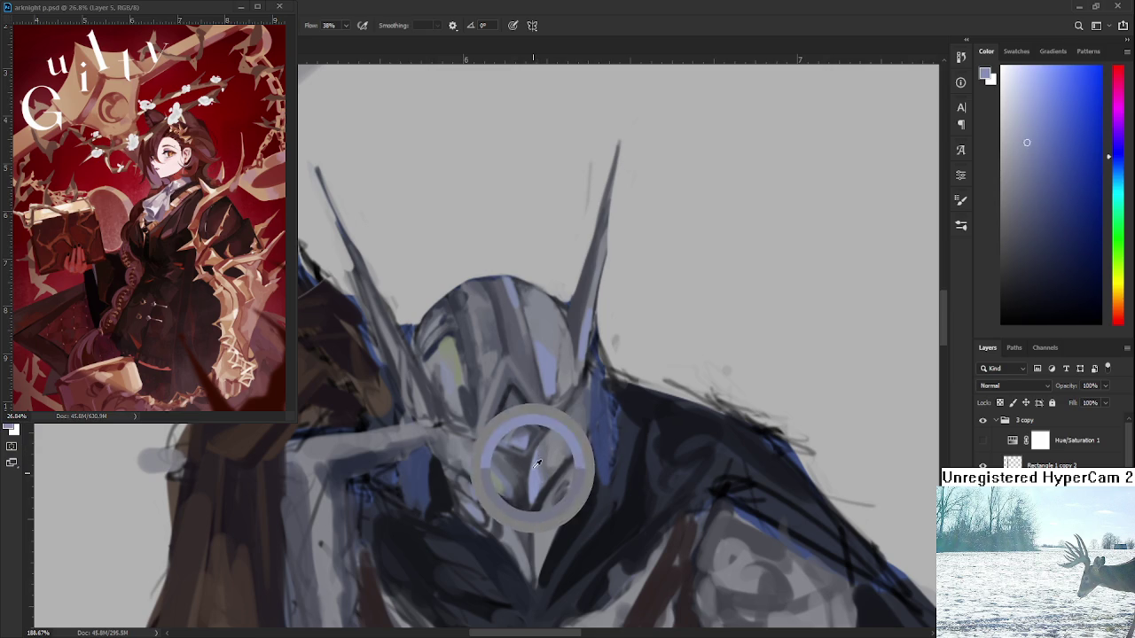
left_click(538, 461, "alt")
left_click(536, 458, "alt")
left_click(537, 451, "alt")
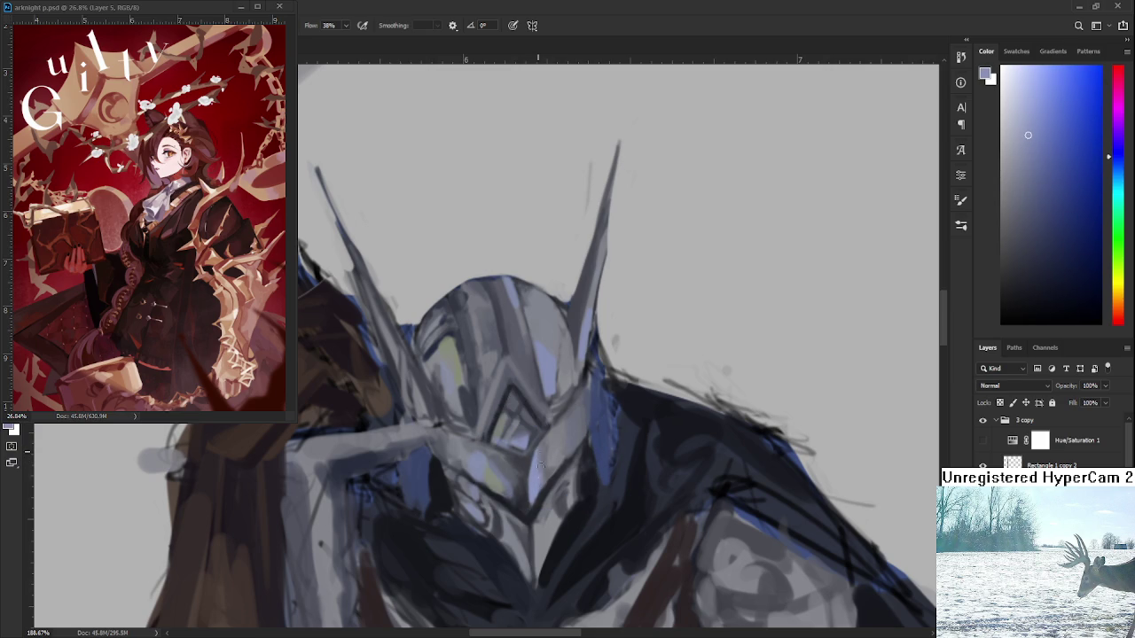
left_click(550, 447, "alt")
left_click(546, 465, "alt")
left_click(547, 456, "alt")
left_click(542, 454, "alt")
scroll(566, 355, "down", 2)
scroll(564, 359, "down", 1)
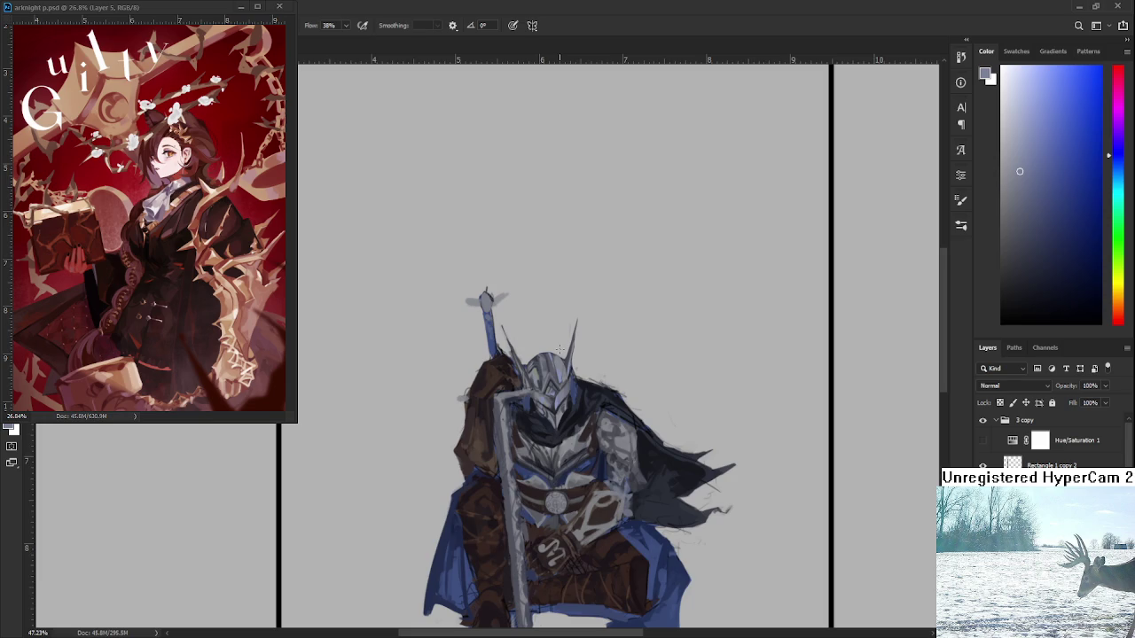
- Zoom in on the face and sample lighter and greenish-grey tones from the visor
scroll(555, 375, "up", 2)
scroll(556, 374, "up", 2)
scroll(545, 426, "up", 1)
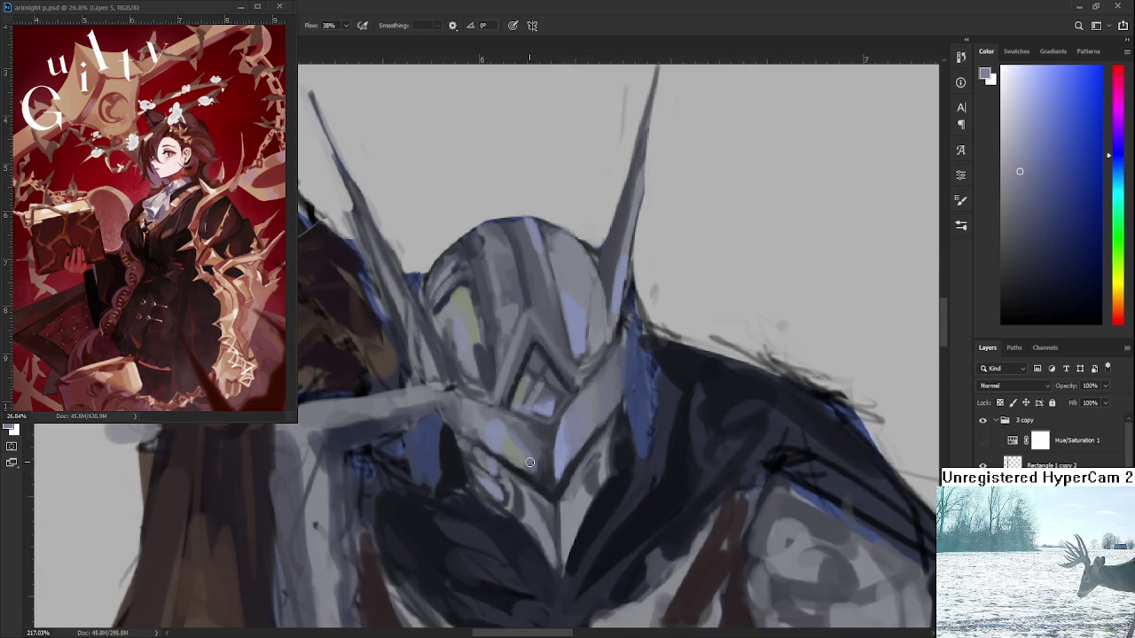
left_click(541, 461, "alt")
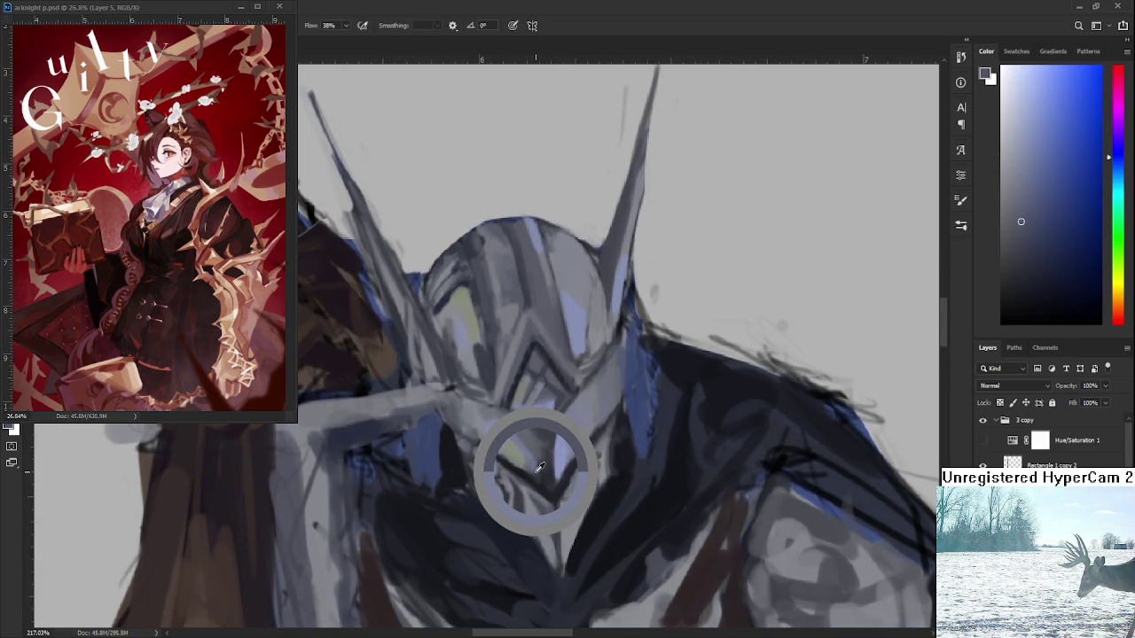
left_click(533, 470, "alt")
left_click_drag(532, 470, 501, 451)
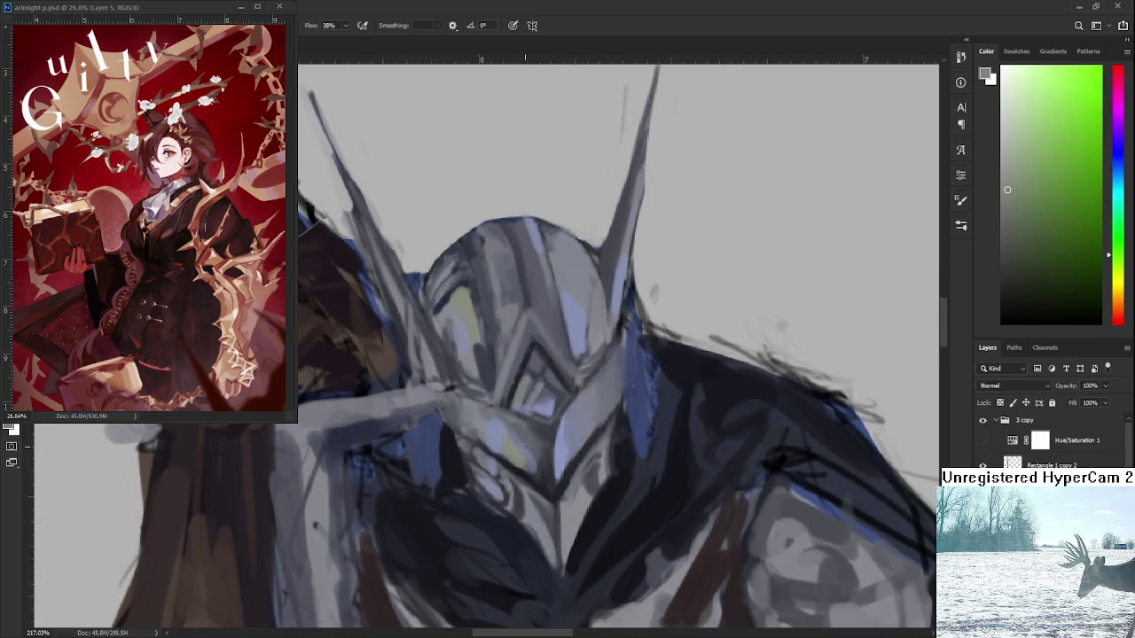
left_click(519, 446, "alt")
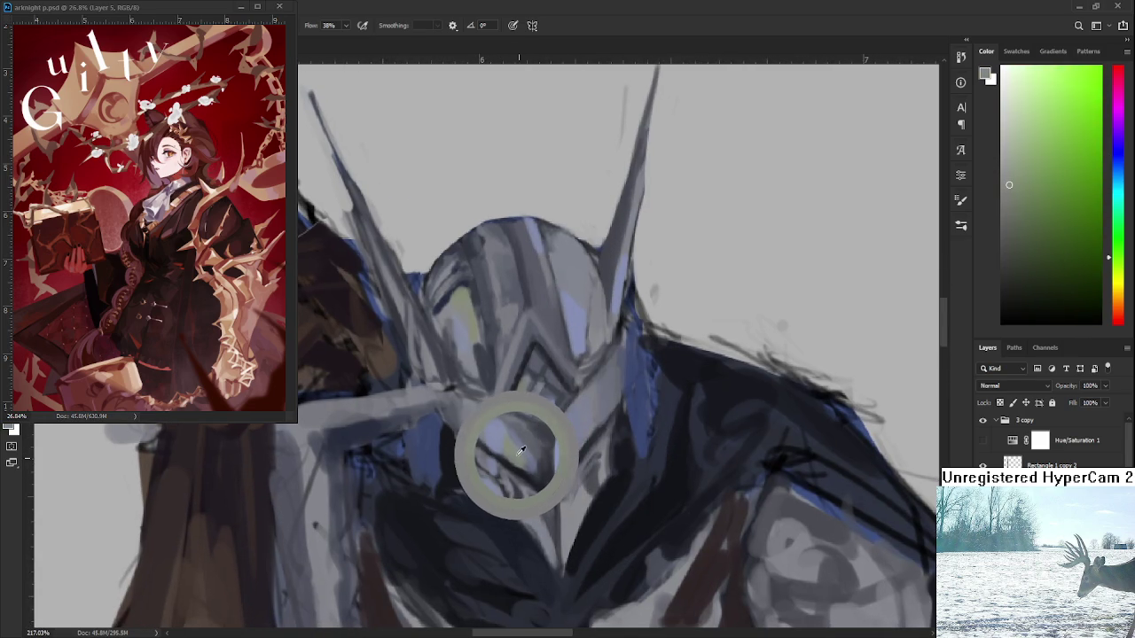
- Sample dark blue and grey-green face shadows, ending on a lighter blue-grey
left_click_drag(503, 442, 560, 512)
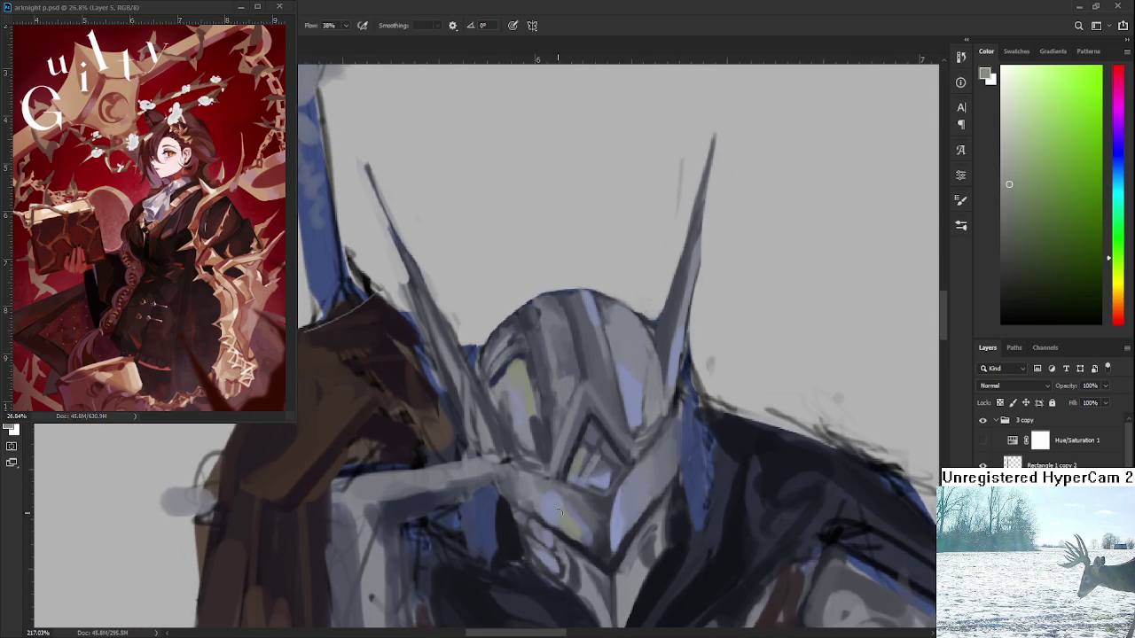
left_click(512, 479, "alt")
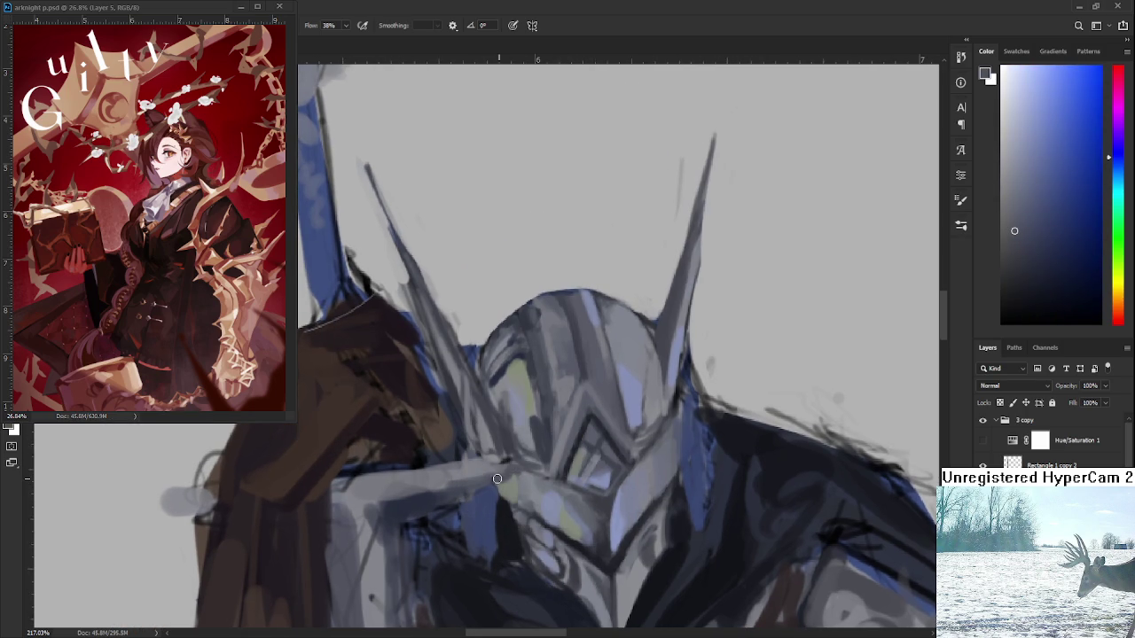
left_click(514, 481, "alt")
left_click(515, 483, "alt")
left_click(531, 504, "alt")
left_click(530, 496, "alt")
scroll(632, 512, "down", 3)
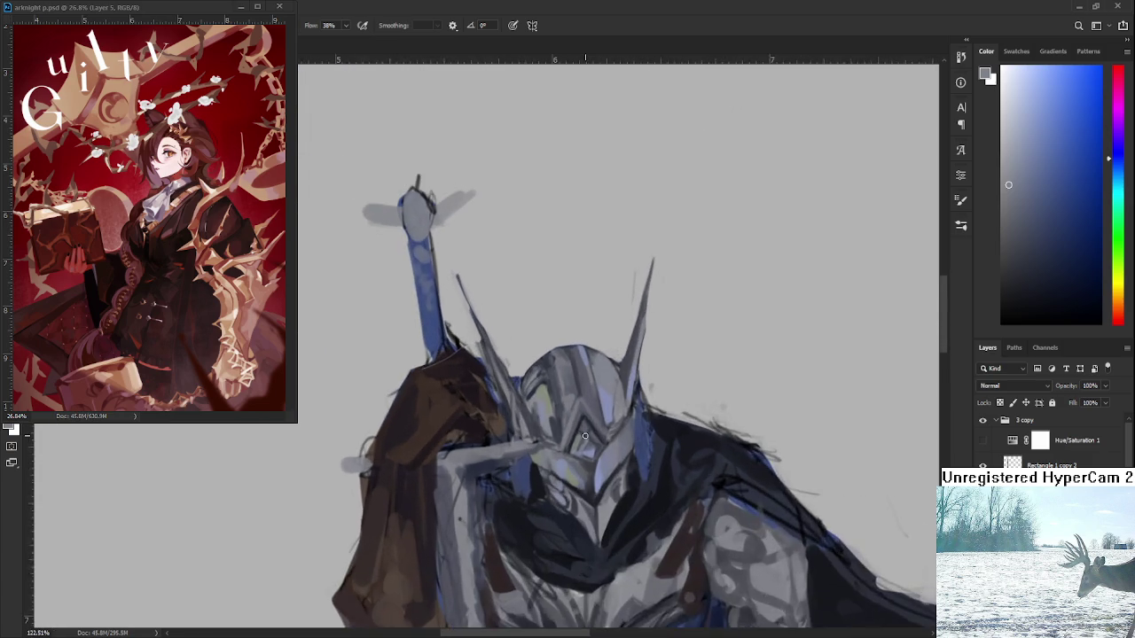
scroll(686, 497, "up", 2)
left_click_drag(685, 497, 644, 406)
left_click(587, 403, "alt")
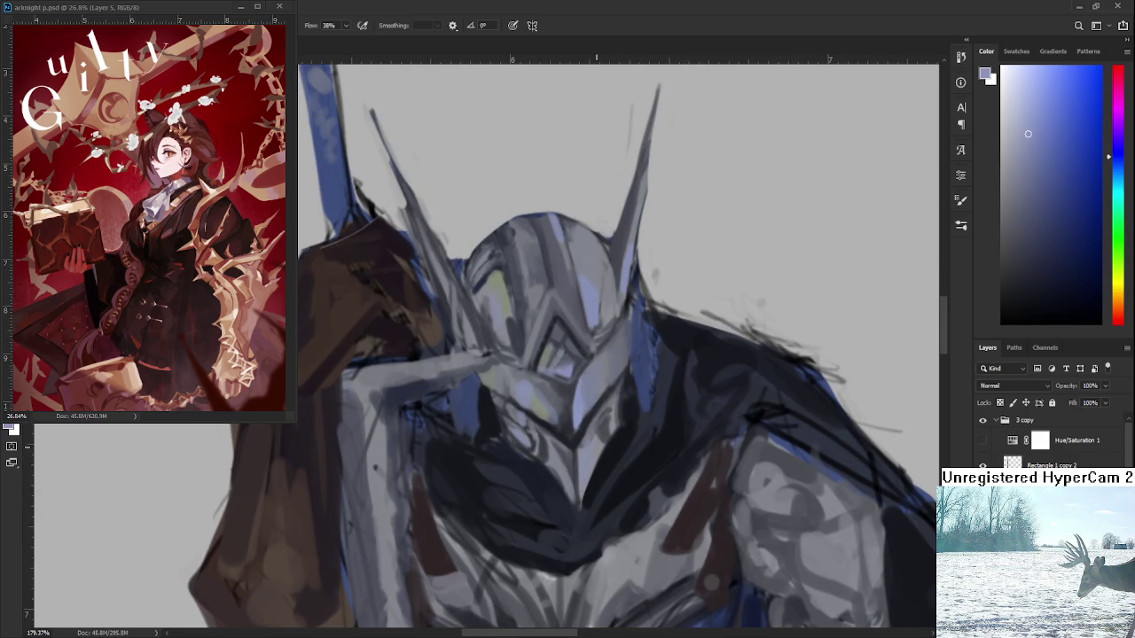
- Sample helmet greys, lighten to a near-white blue-grey, and brush a short vertical highlight on the dome
left_click(599, 444, "alt")
left_click_drag(571, 410, 611, 428)
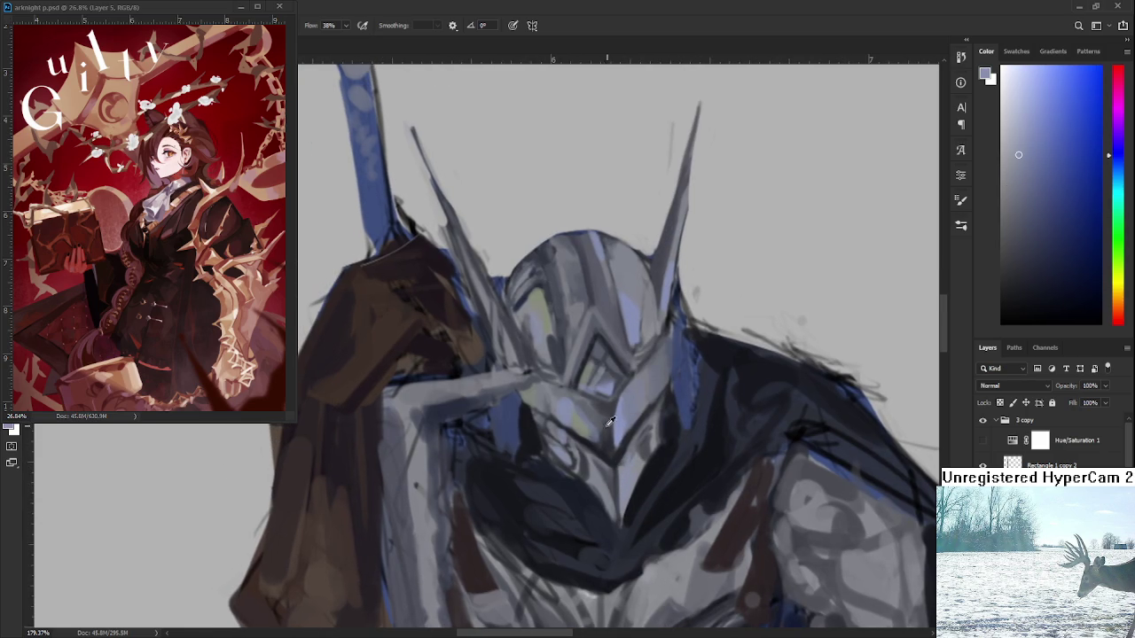
left_click(598, 443, "alt")
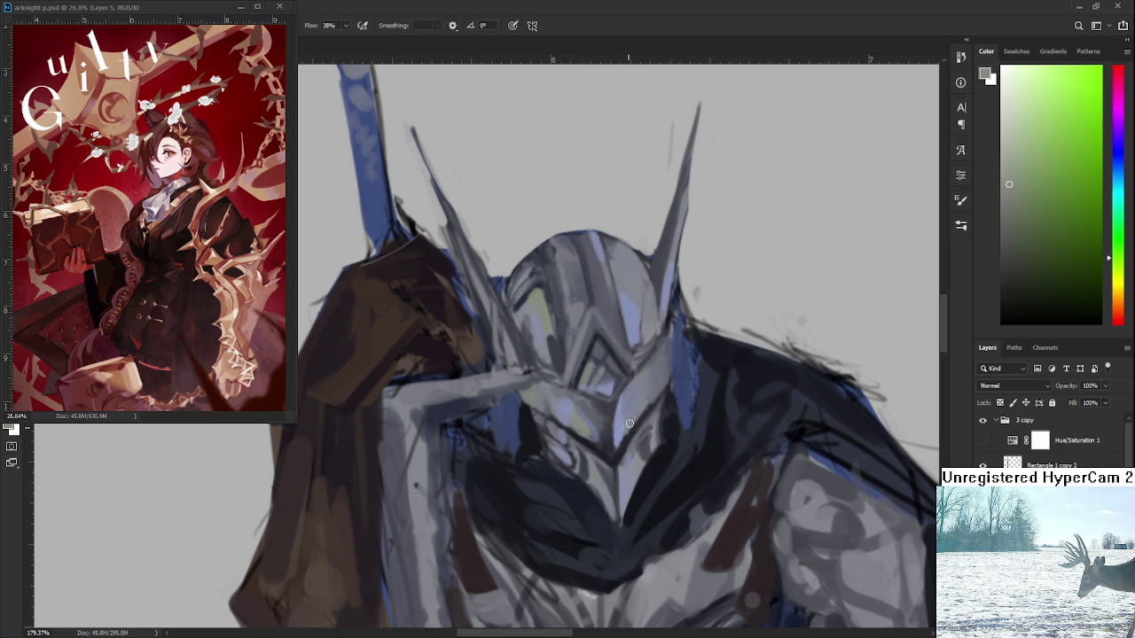
left_click_drag(634, 399, 645, 476)
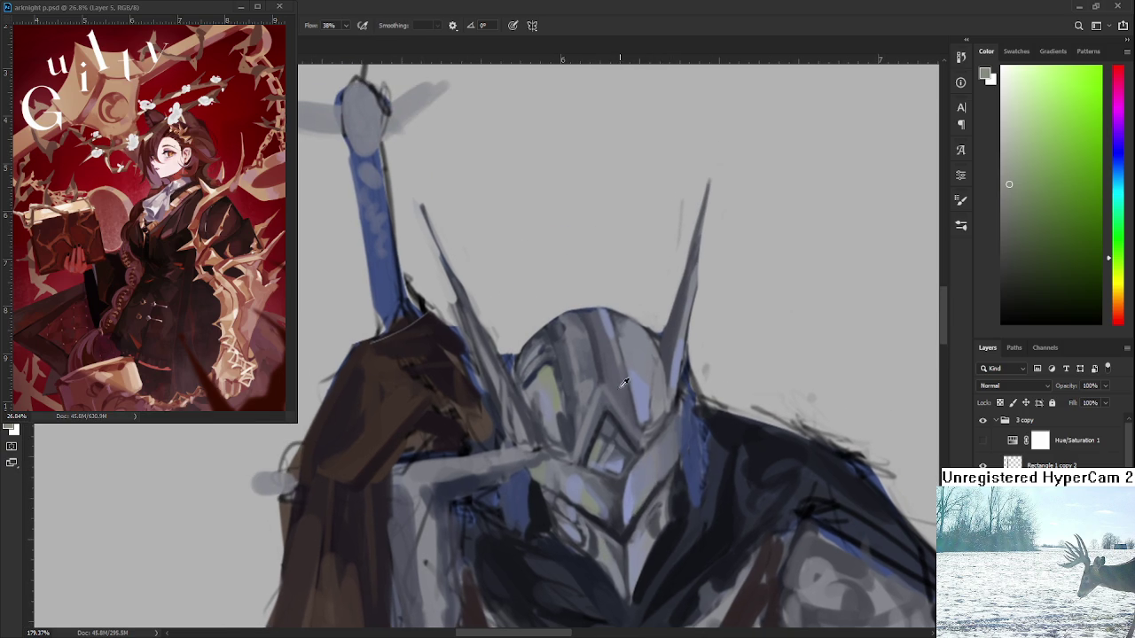
left_click(621, 384, "alt")
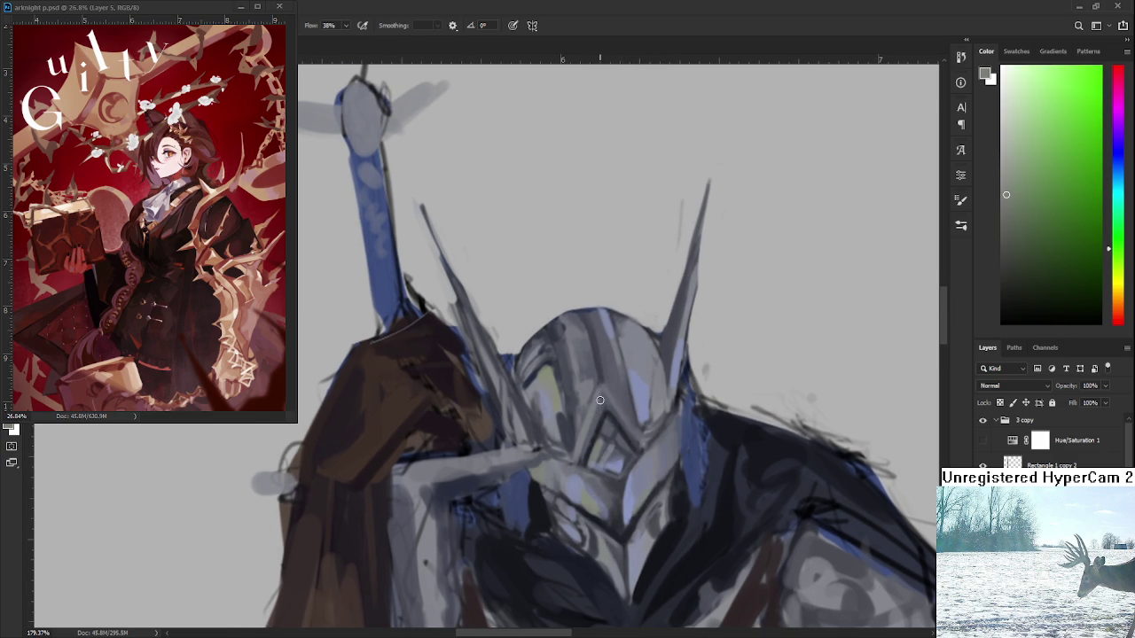
left_click(648, 391, "alt")
left_click(1010, 78)
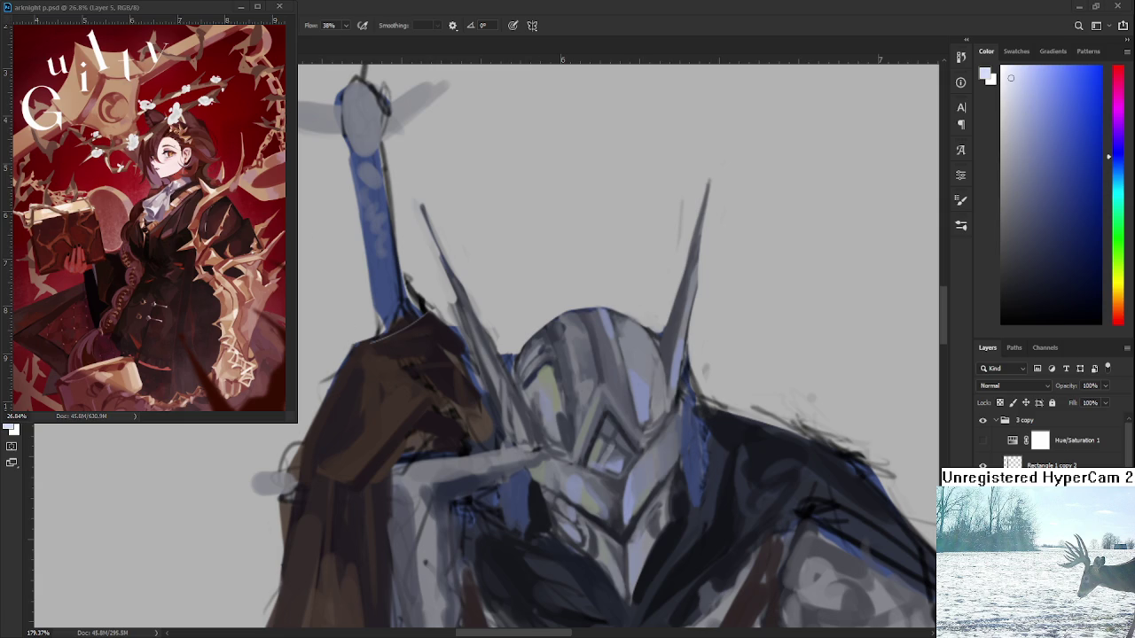
left_click_drag(600, 369, 603, 424)
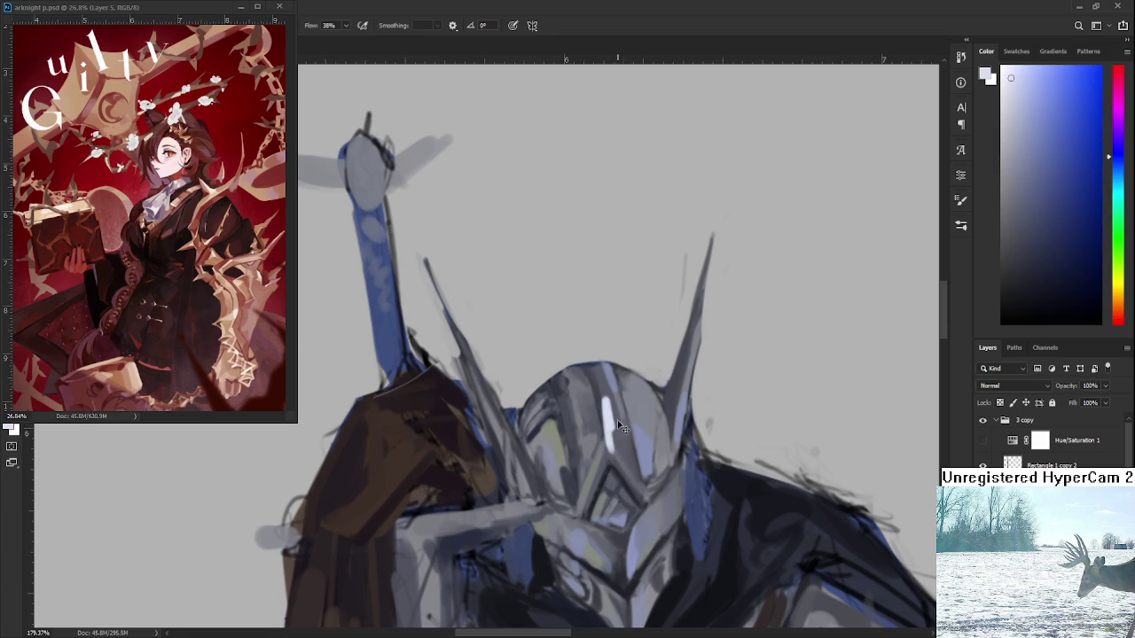
left_click_drag(604, 411, 610, 435)
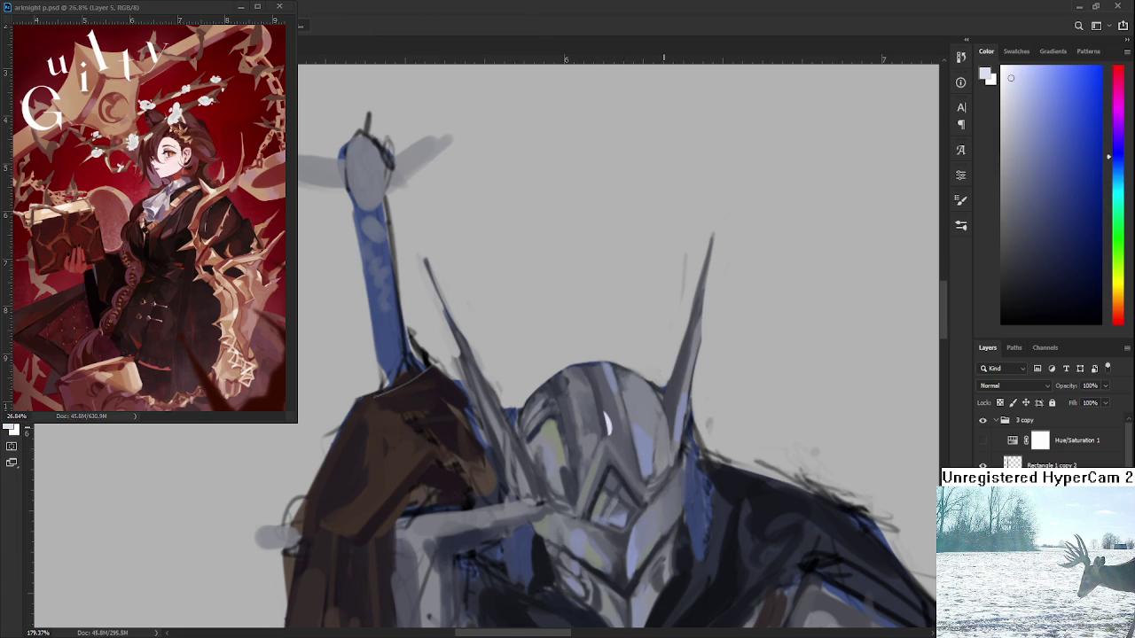
- Reposition the view around the helmet and switch back to the Brush tool
scroll(678, 456, "down", 2)
scroll(679, 457, "down", 2)
scroll(678, 457, "up", 2)
scroll(679, 456, "up", 2)
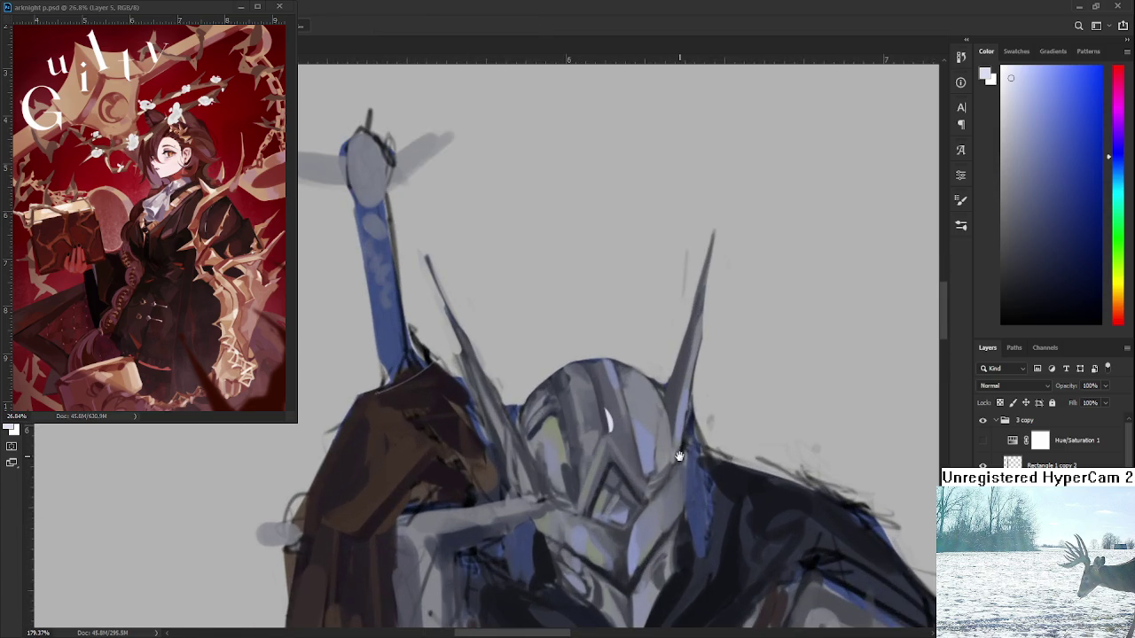
left_click_drag(679, 456, 677, 417)
left_click_drag(626, 390, 616, 432)
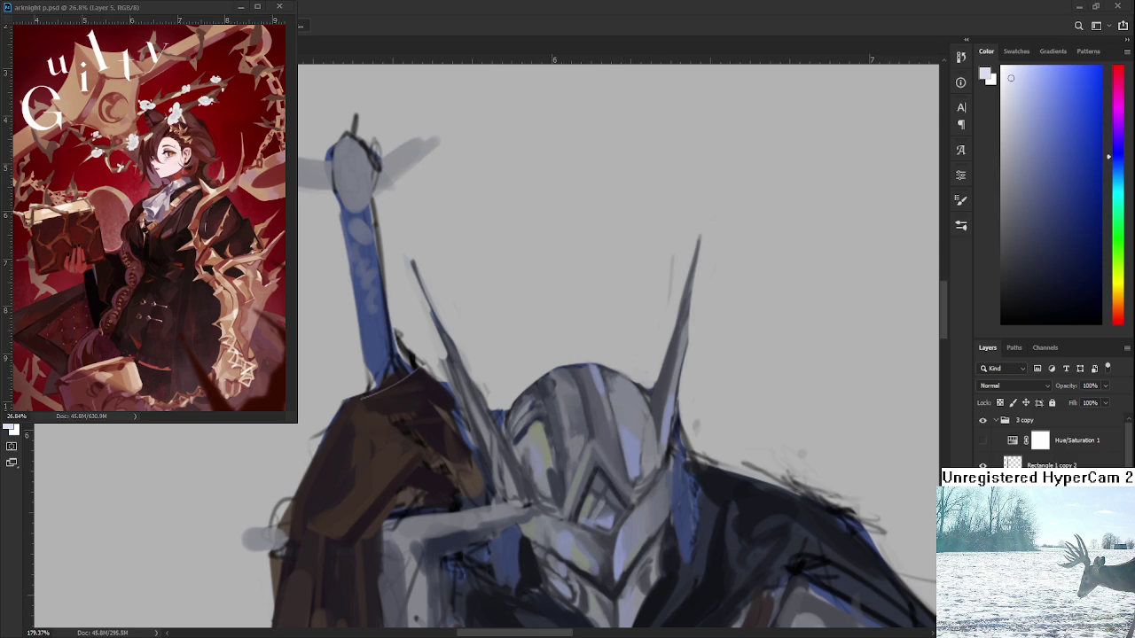
key("b")
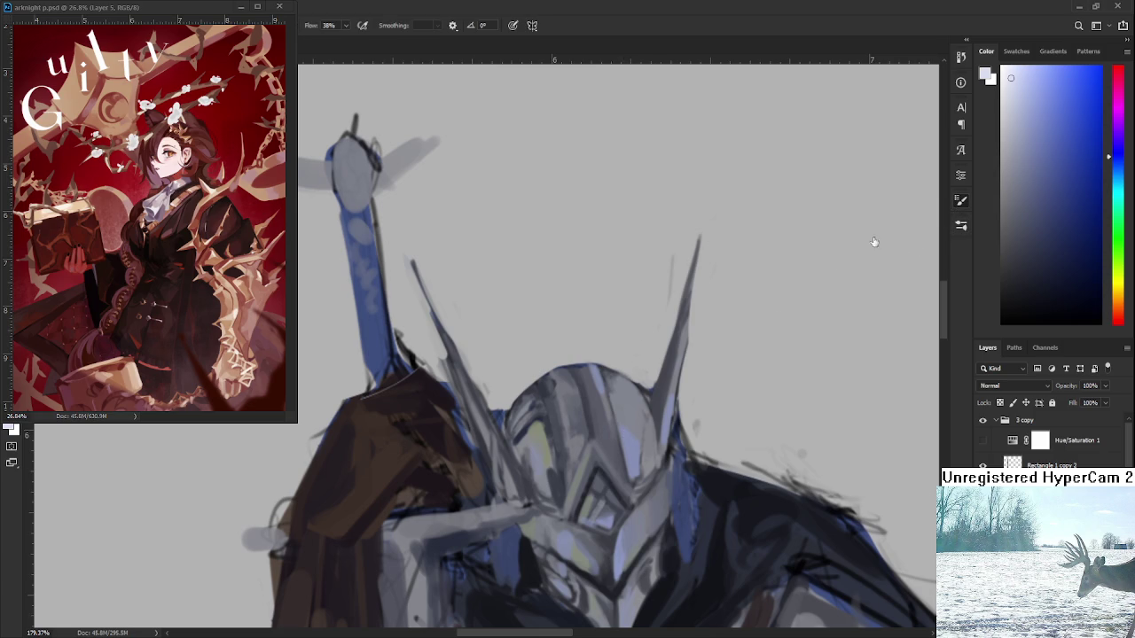
- Pick a near-white colour and dab a small round white glint on the visor eye
left_click(1014, 83)
left_click(1006, 76)
scroll(709, 359, "up", 2)
scroll(581, 445, "down", 1)
left_click_drag(562, 467, 570, 479)
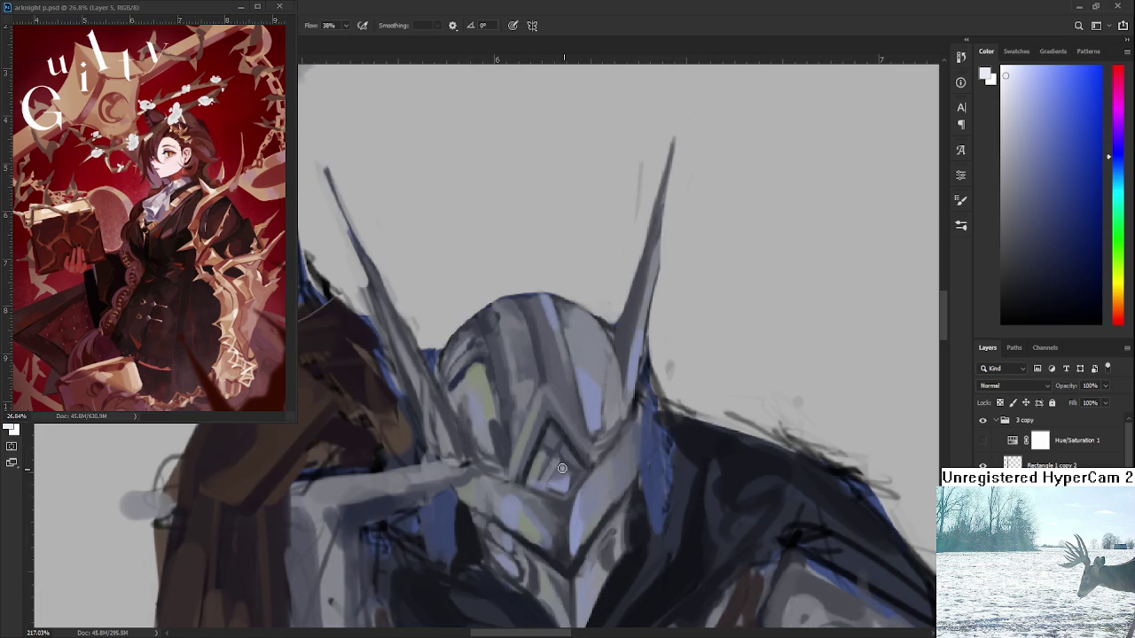
key("ctrl+z")
left_click(566, 486)
- Paint a thin white highlight down the helmet's face ridge, undoing to redraw it
mouse_move(570, 516)
left_mouse_down()
mouse_move(563, 458)
mouse_move(566, 479)
left_mouse_up()
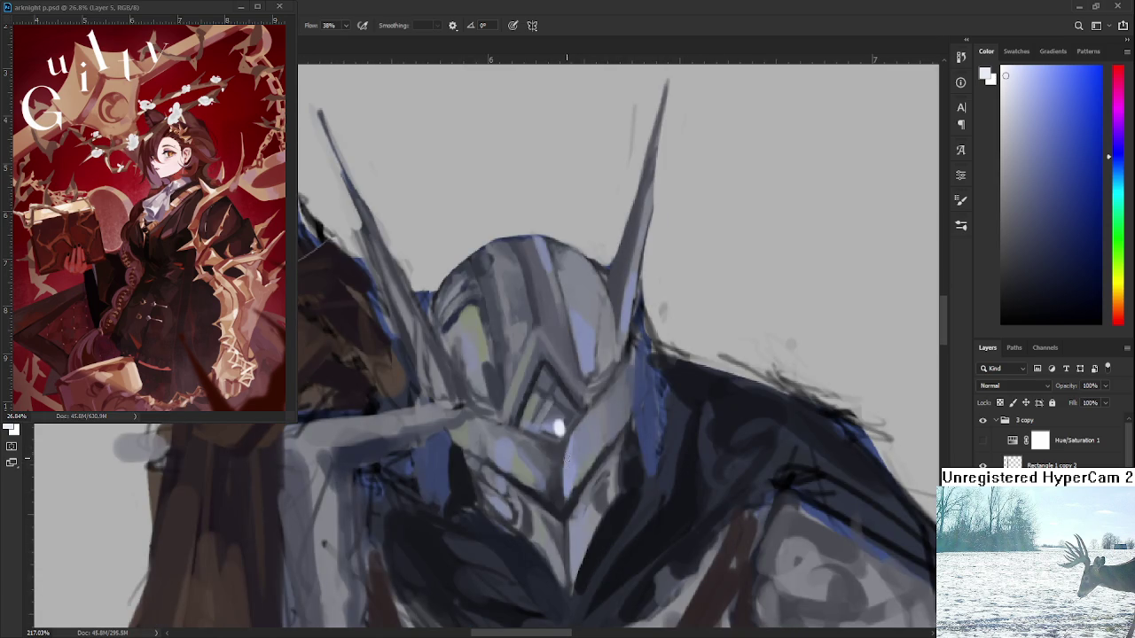
left_click(573, 472, "alt")
left_click(572, 451, "alt")
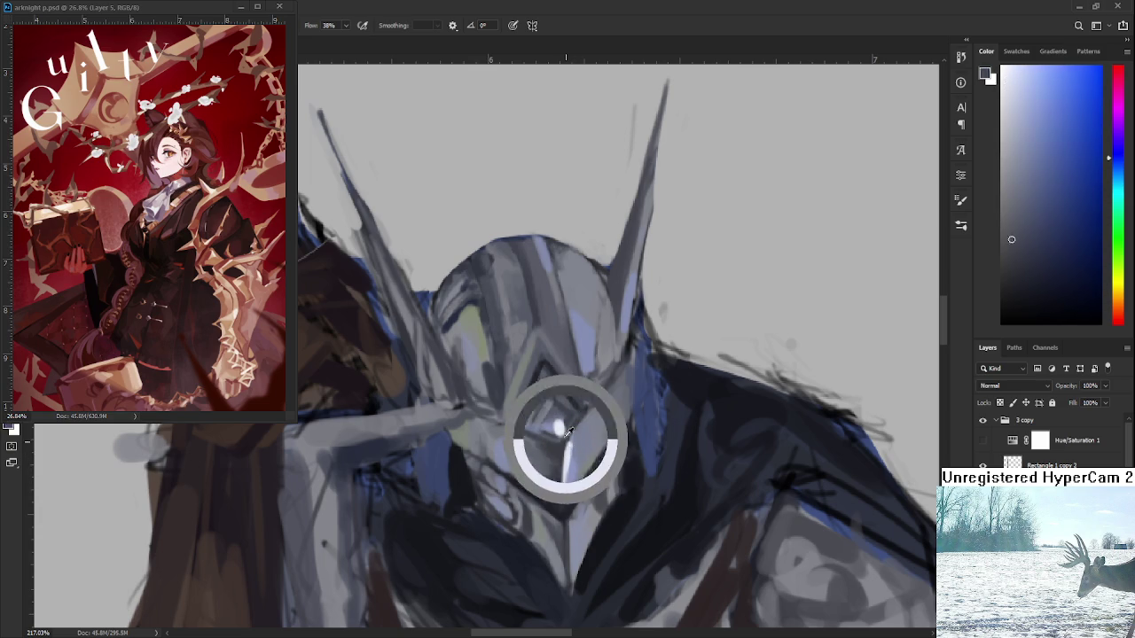
left_click_drag(569, 521, 572, 457)
key("ctrl+z")
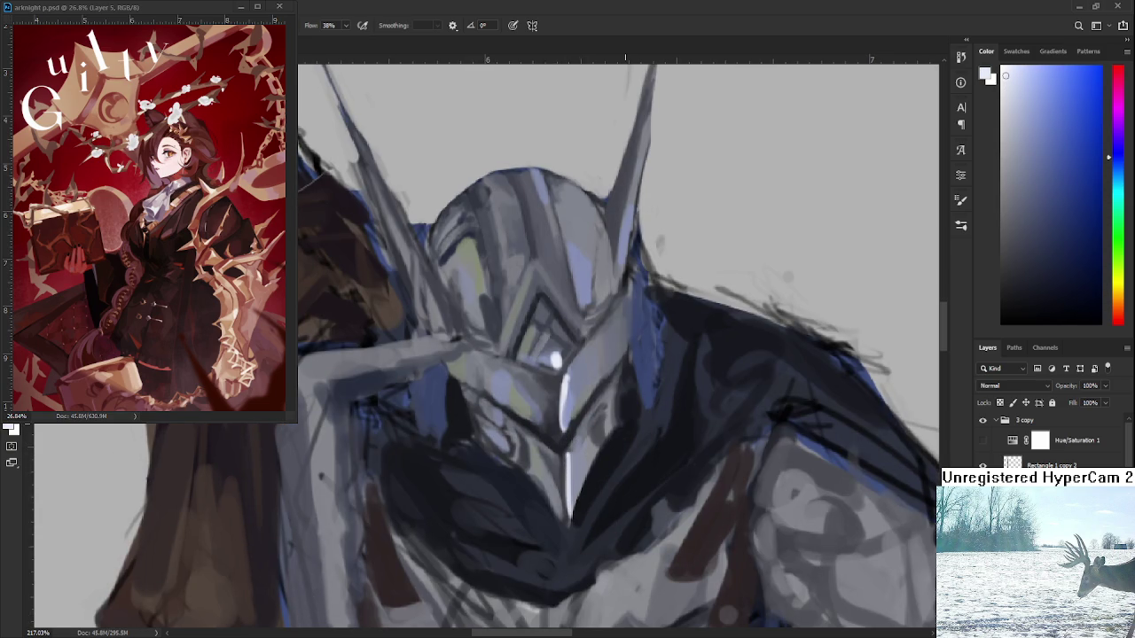
- Sample grey, light blue-grey and near-black shadow tones around the lower visor
scroll(599, 452, "down", 2)
scroll(600, 452, "down", 2)
scroll(599, 452, "up", 3)
scroll(599, 452, "up", 2)
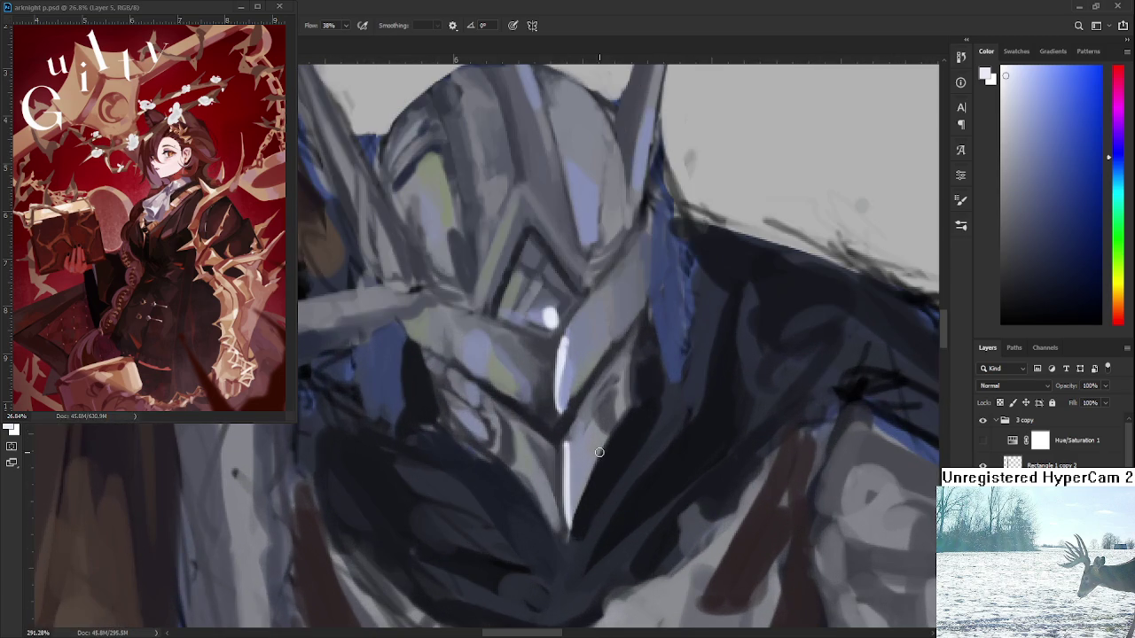
left_click(588, 455, "alt")
left_click(581, 527, "alt")
left_click(573, 498, "alt")
left_click(595, 470, "alt")
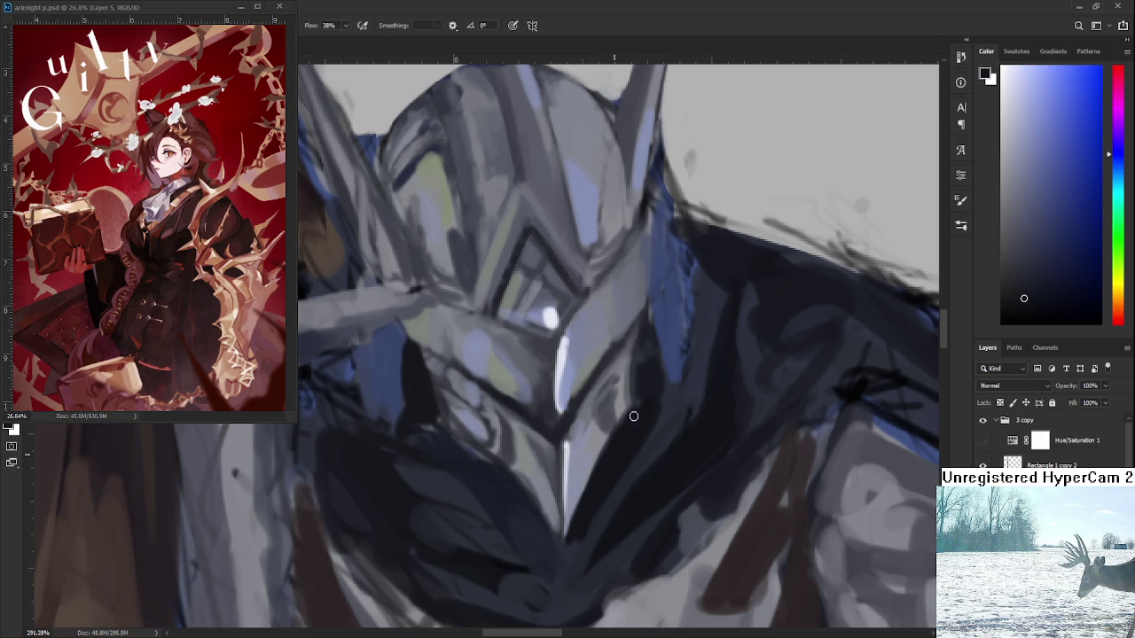
- Sample dark navy-grey shadow tones, then pick white and bring the helmet top into view
mouse_move(634, 418)
left_mouse_down()
mouse_move(626, 436)
mouse_move(607, 362)
mouse_move(519, 475)
left_mouse_up()
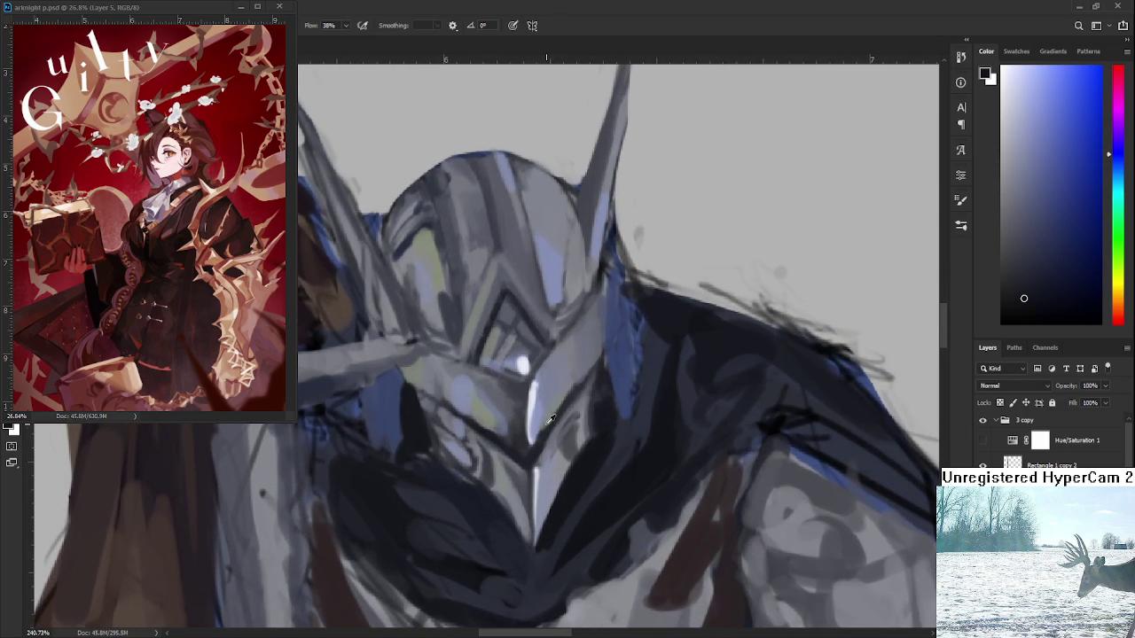
left_click(525, 431, "alt")
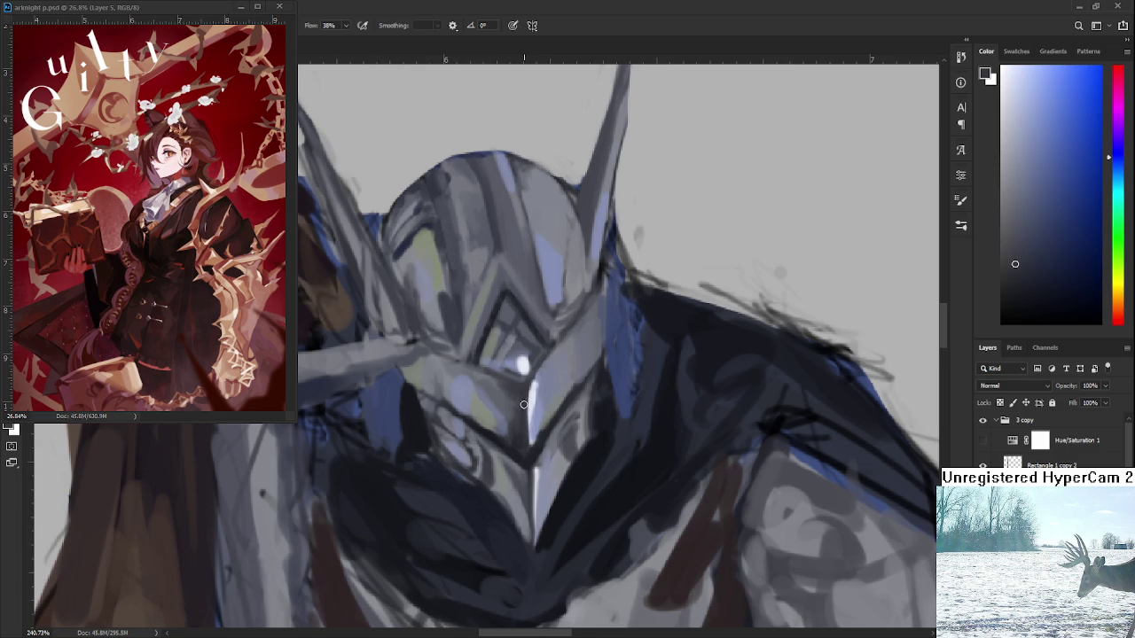
left_click(531, 450, "alt")
left_click(509, 444, "alt")
left_click(525, 448, "alt")
left_click(529, 460, "alt")
left_click(516, 459, "alt")
left_click(531, 462, "alt")
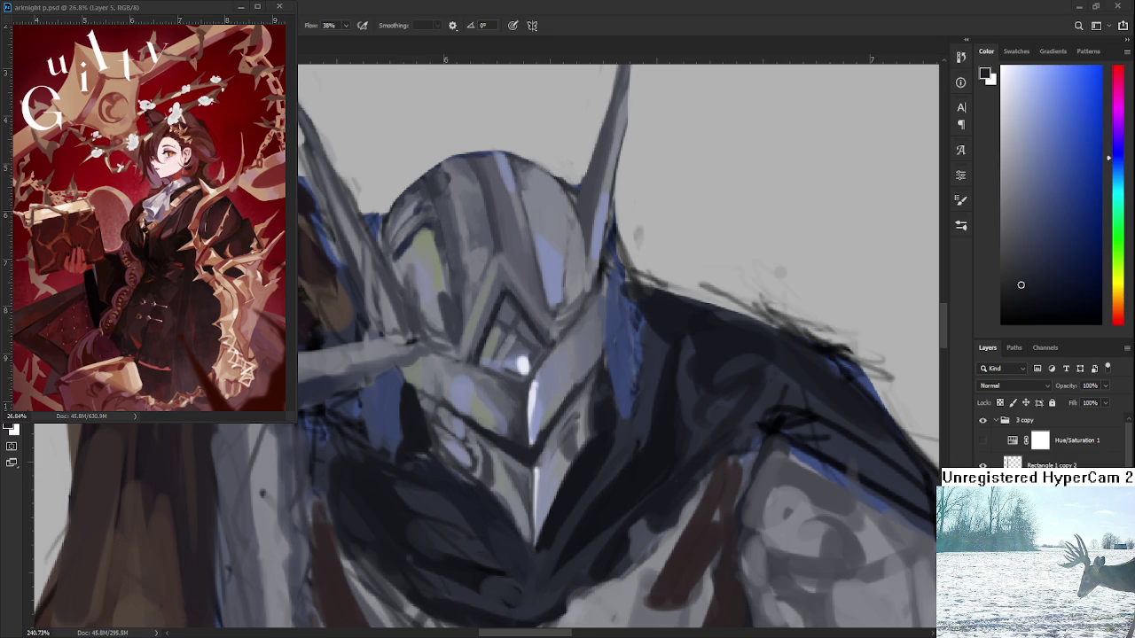
left_click(511, 355, "alt")
left_click_drag(520, 303, 514, 449)
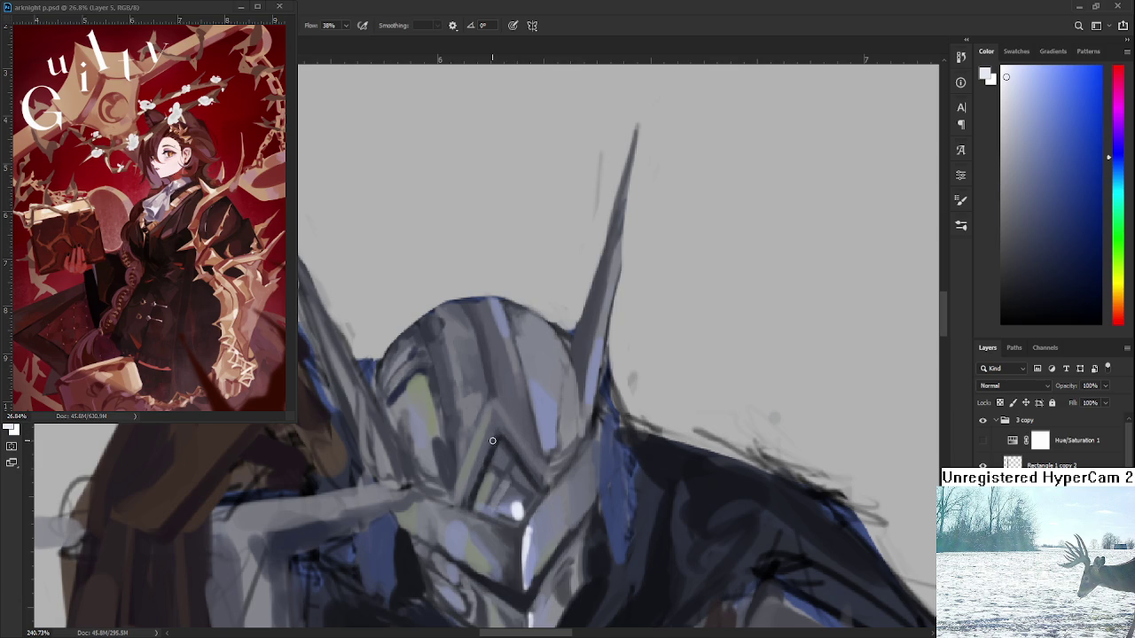
- Paint thin bright white highlight strokes along the helmet facets
left_click_drag(495, 433, 467, 512)
scroll(475, 427, "down", 5)
scroll(475, 428, "up", 2)
scroll(532, 443, "up", 4)
scroll(532, 444, "down", 1)
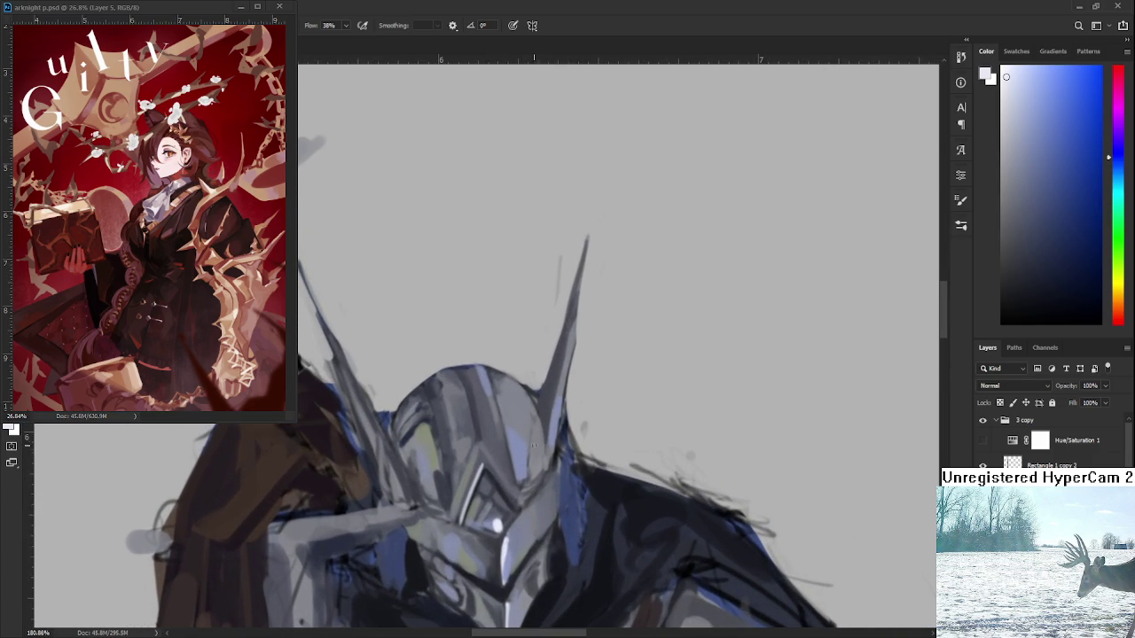
left_click_drag(532, 439, 530, 479)
- Sample a helmet grey and adjust it to a light blue-violet
left_click(543, 444, "alt")
left_click(535, 468, "alt")
left_click(523, 479, "alt")
scroll(548, 444, "down", 2)
scroll(548, 443, "down", 2)
scroll(549, 444, "down", 2)
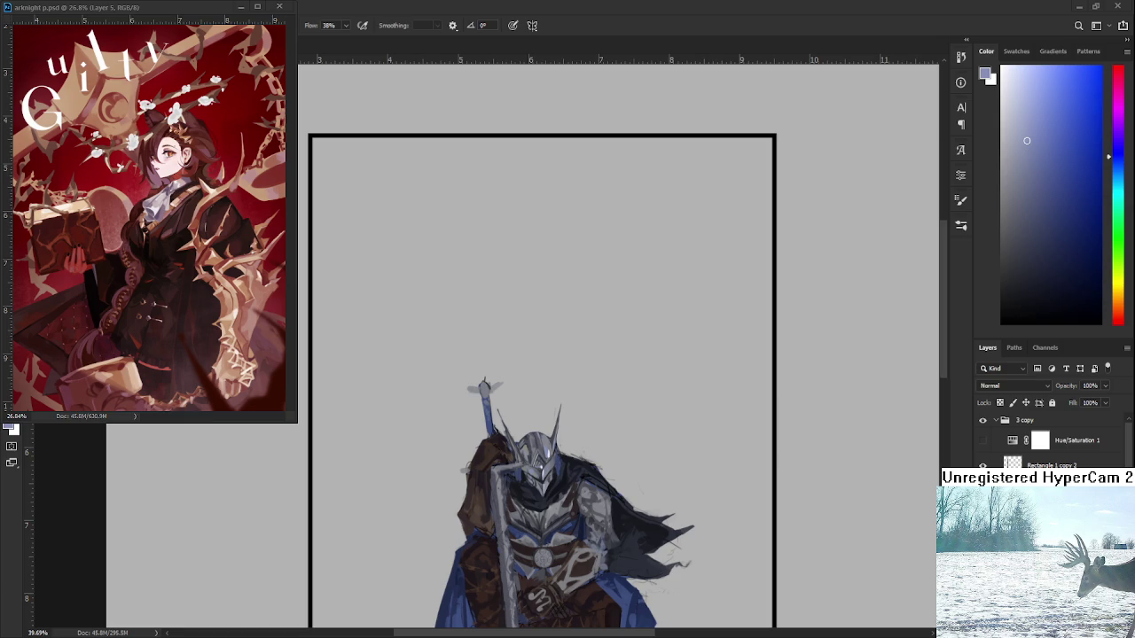
- Sample helmet greys, settle on a near-white light grey, and brush a highlight beside the eye slit
scroll(543, 461, "up", 5)
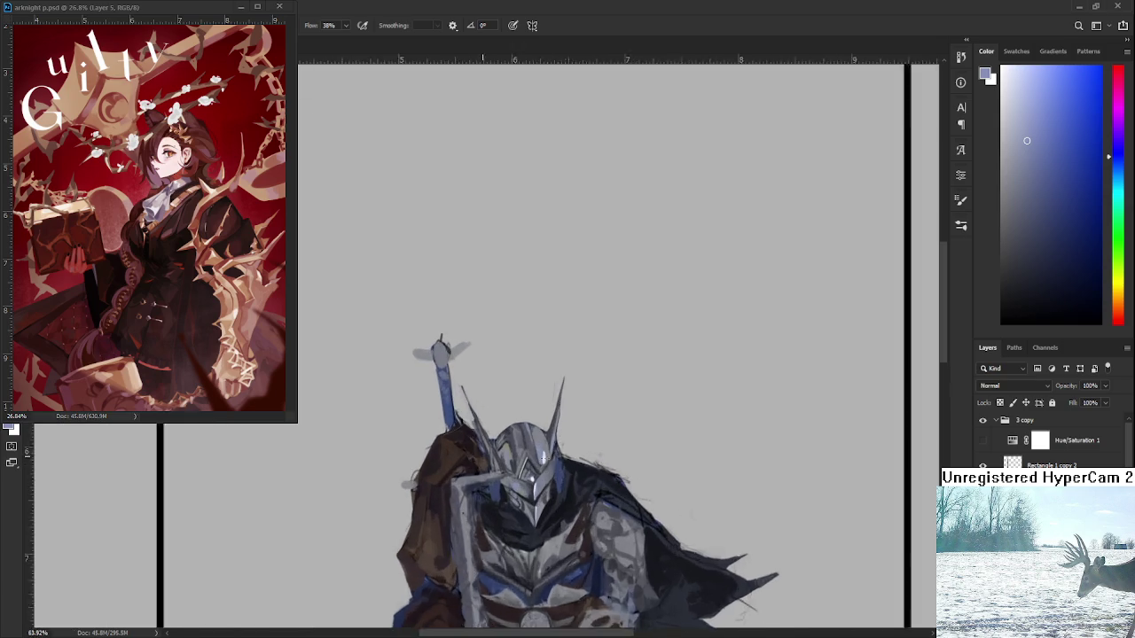
left_click(554, 433, "alt")
left_click(555, 432, "alt")
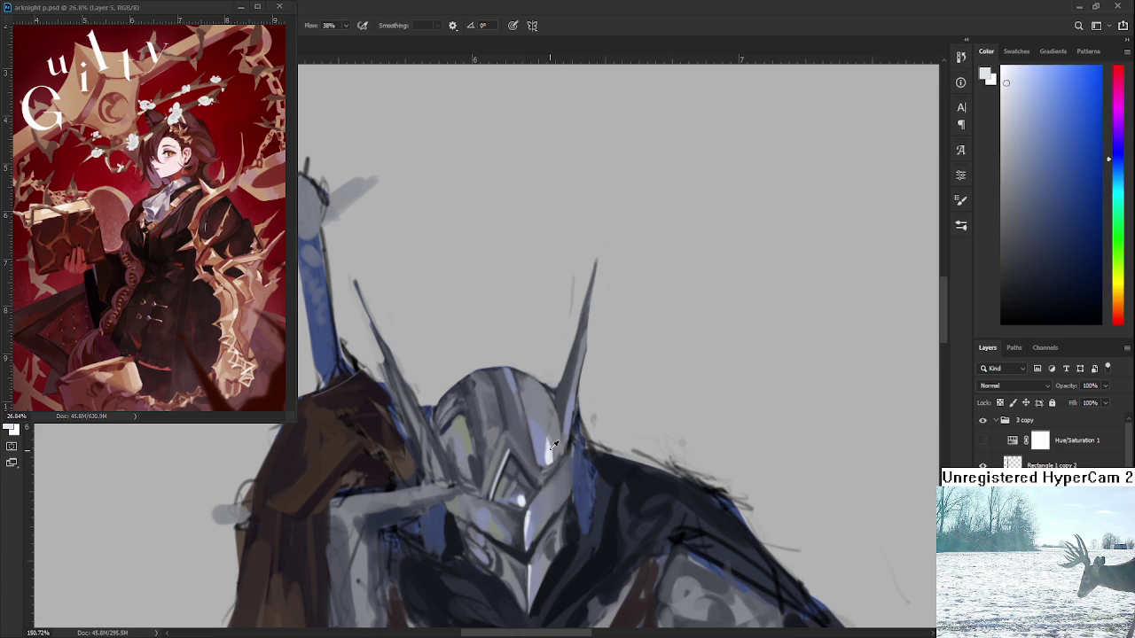
scroll(554, 433, "down", 1)
left_click(556, 433, "alt")
scroll(556, 433, "up", 1)
left_click(556, 433, "alt")
left_click(558, 452, "alt")
left_click_drag(550, 438, 549, 459)
- Bring the helmet closer into view and sample light and dark greys from it
left_click(559, 434, "alt")
left_click_drag(581, 395, 572, 429)
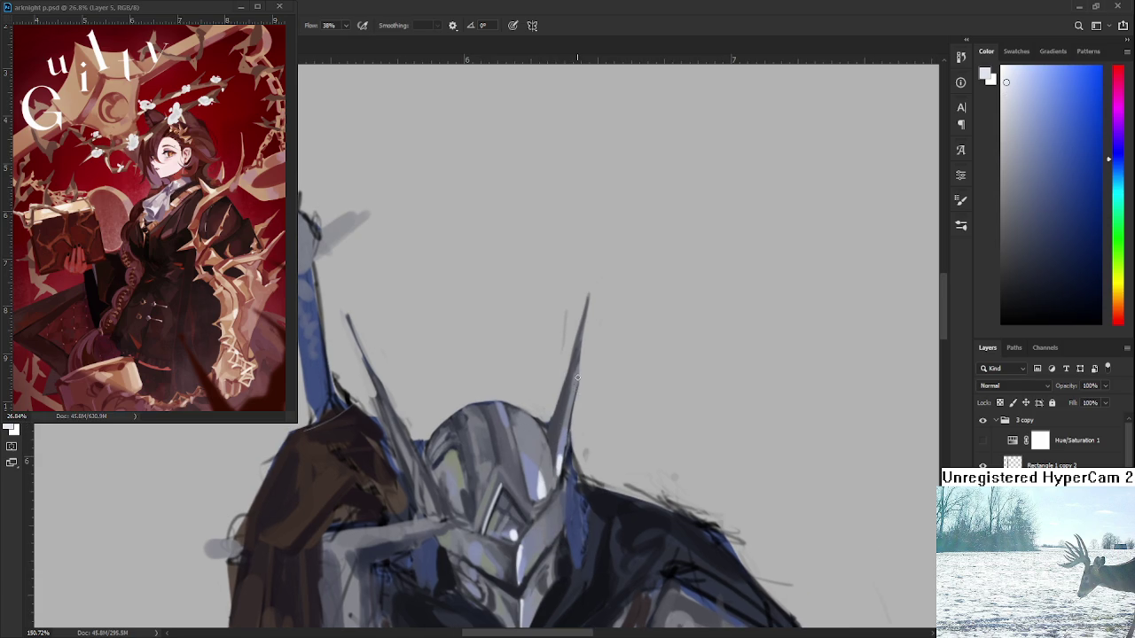
left_click(577, 382, "alt")
left_click_drag(538, 517, 536, 380)
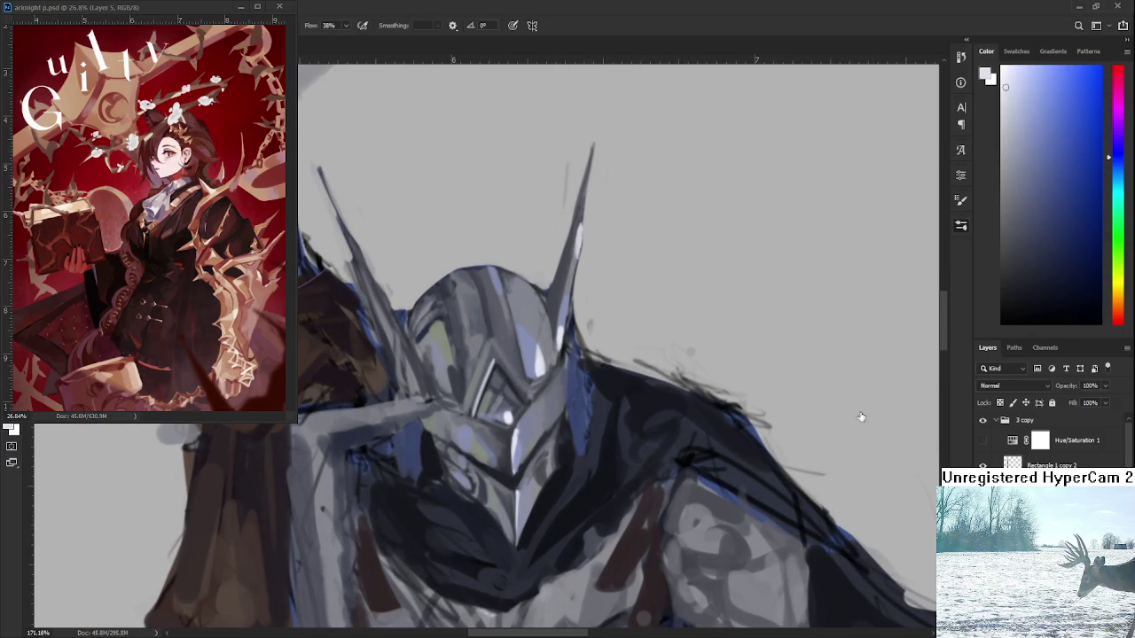
scroll(506, 355, "up", 1)
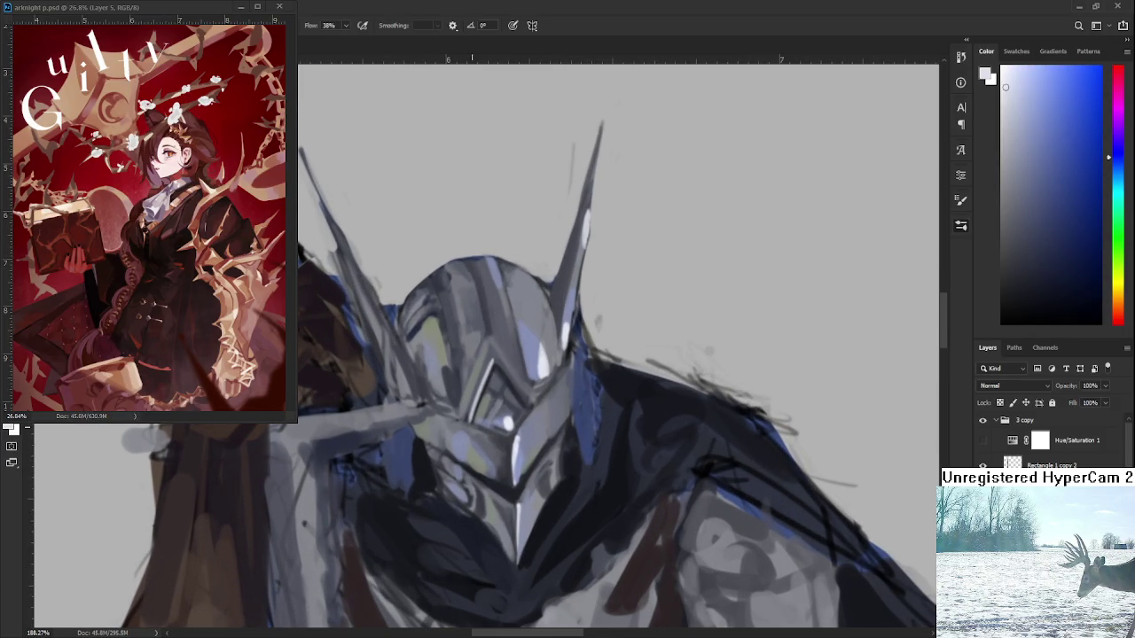
mouse_move(507, 399)
left_mouse_down()
mouse_move(526, 415)
mouse_move(466, 466)
mouse_move(502, 534)
left_mouse_up()
left_click(526, 415, "alt")
- Sample light grey and dark grey-blue shades on the helmet chin, then zoom out
left_click(611, 454, "alt")
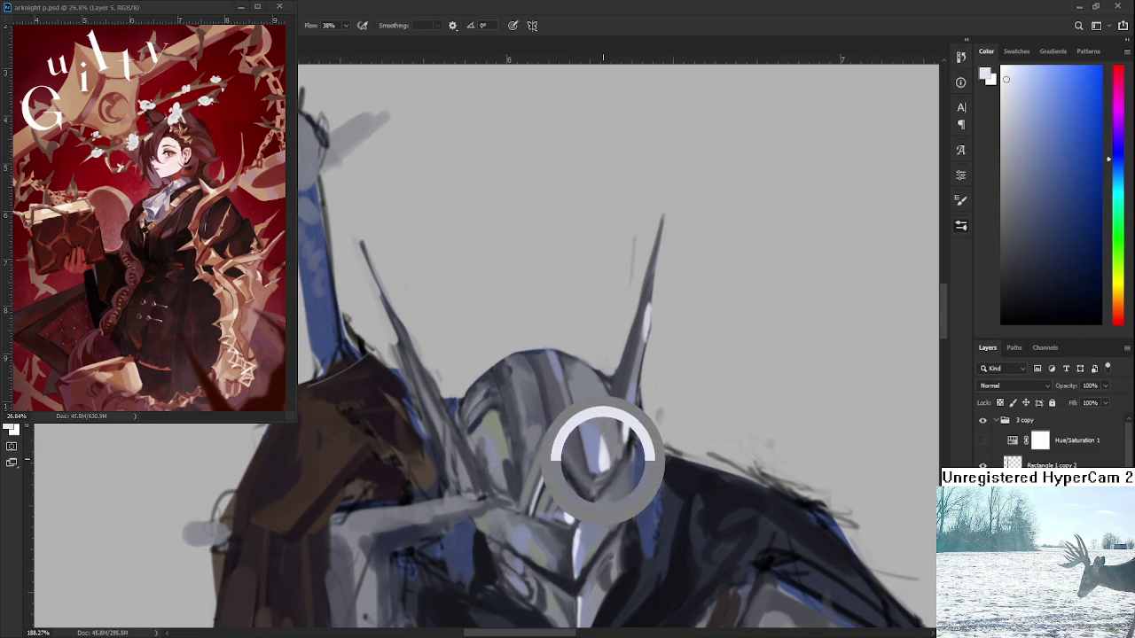
left_click_drag(465, 503, 518, 439)
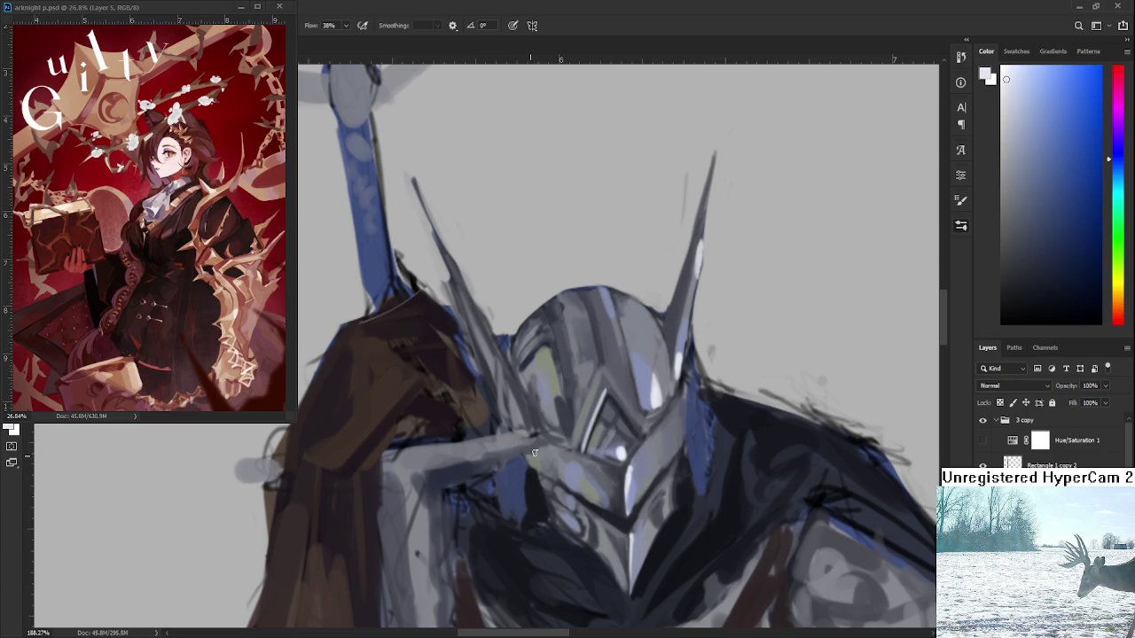
left_click(527, 452, "alt")
left_click(530, 453, "alt")
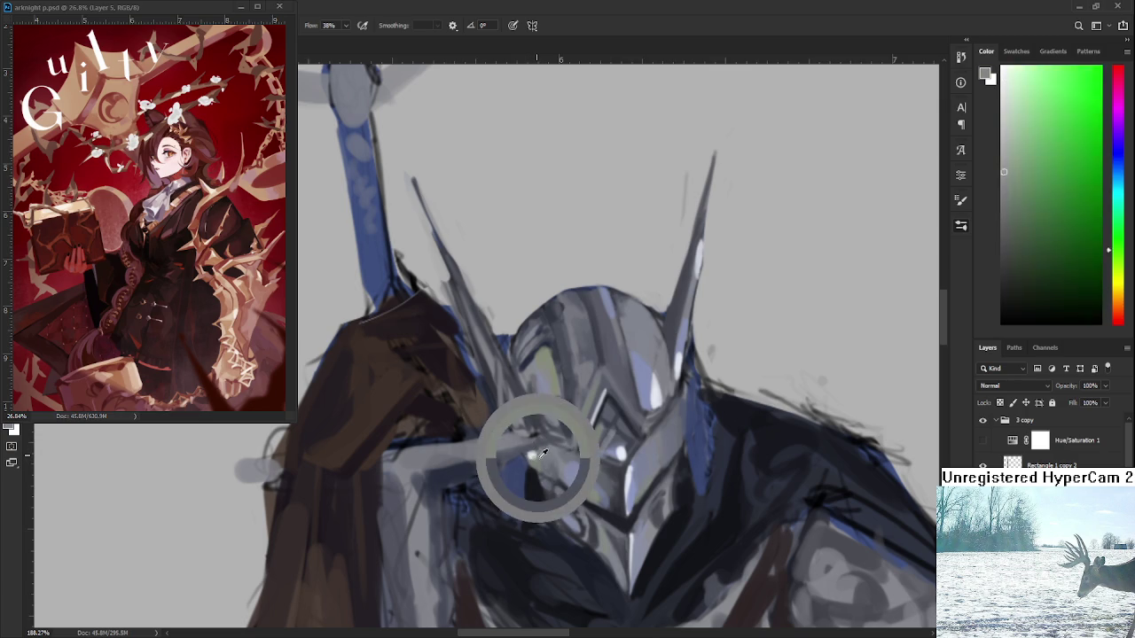
left_click(537, 455, "alt")
left_click(535, 455, "alt")
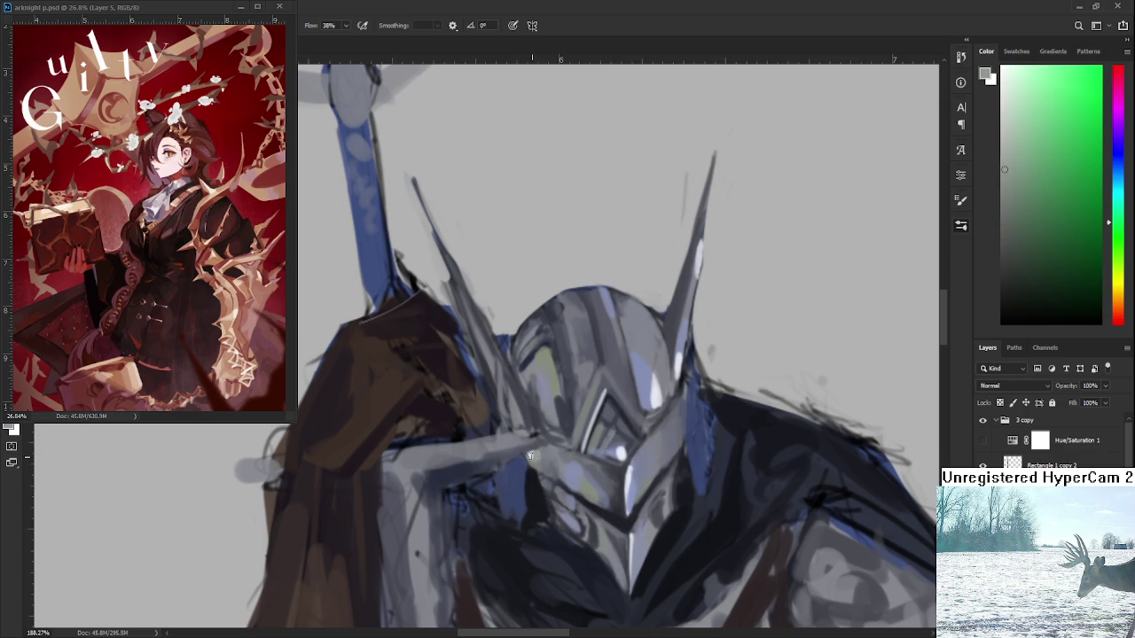
scroll(561, 468, "down", 5)
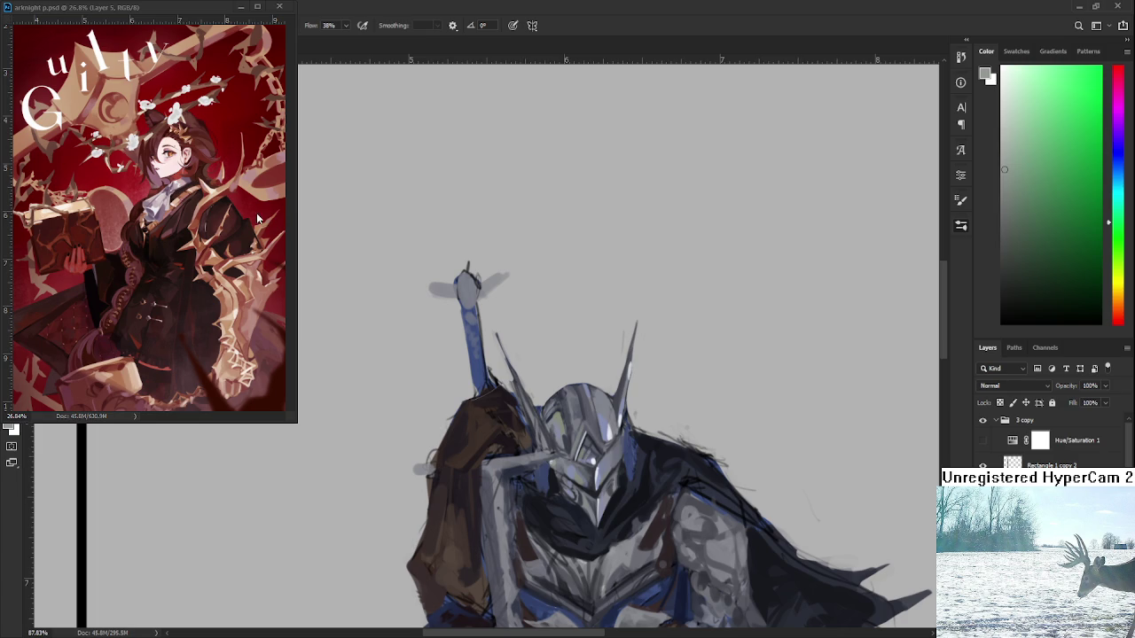
- Zoom into the helmet and sample dark blue and lighter shades from the armour
scroll(590, 491, "up", 1)
scroll(591, 492, "up", 2)
scroll(592, 496, "up", 2)
left_click(568, 482, "alt")
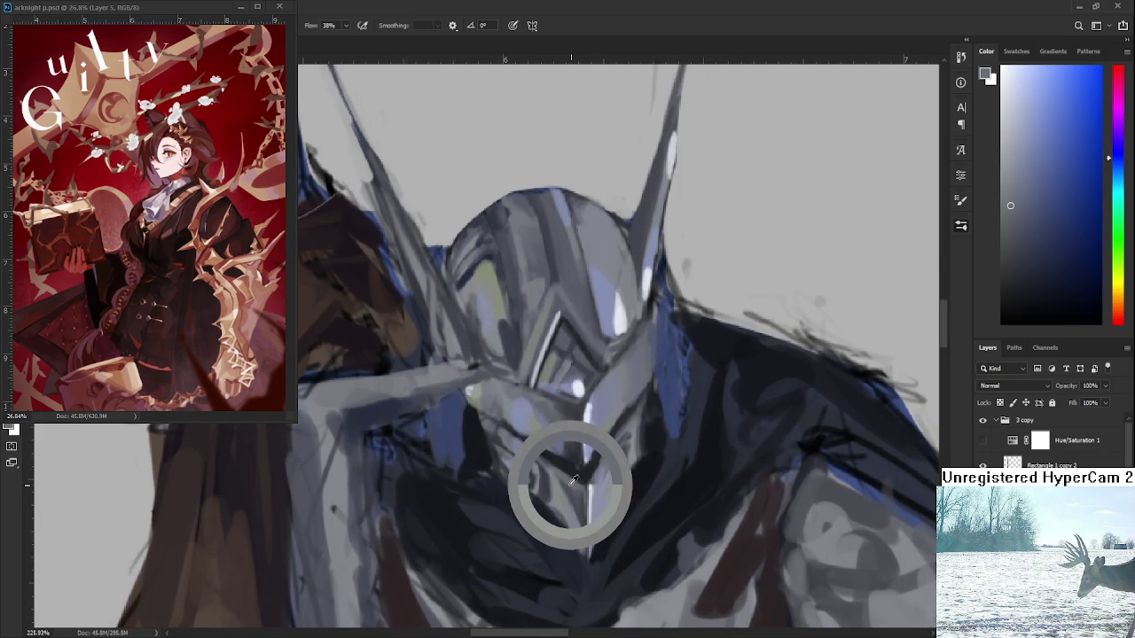
left_click_drag(568, 482, 568, 481)
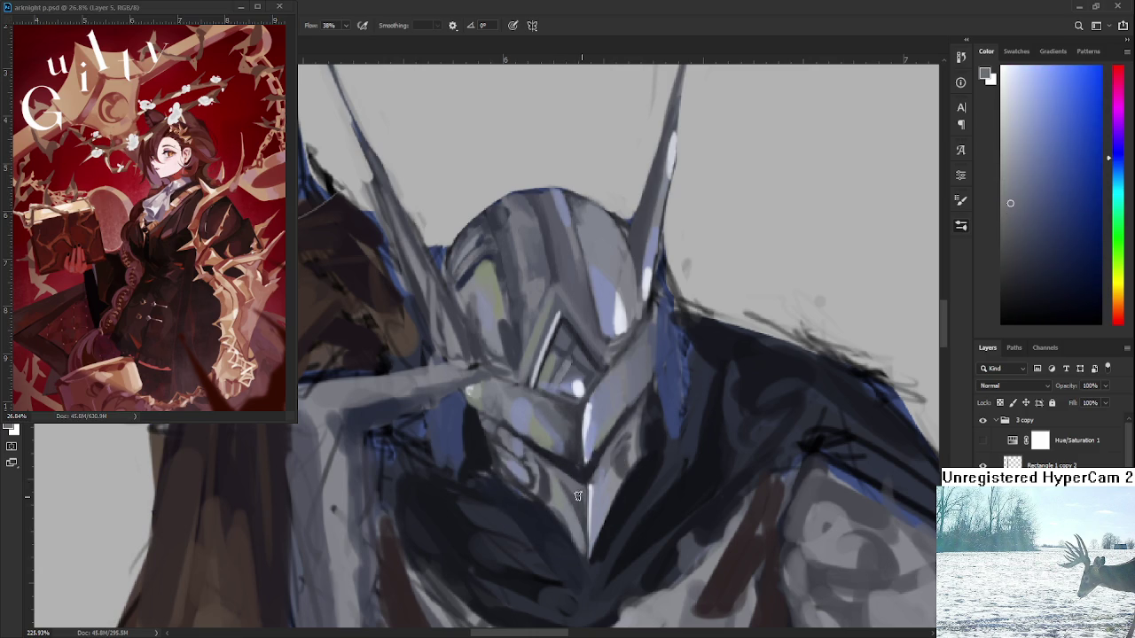
left_click(576, 483, "alt")
left_click(580, 498, "alt")
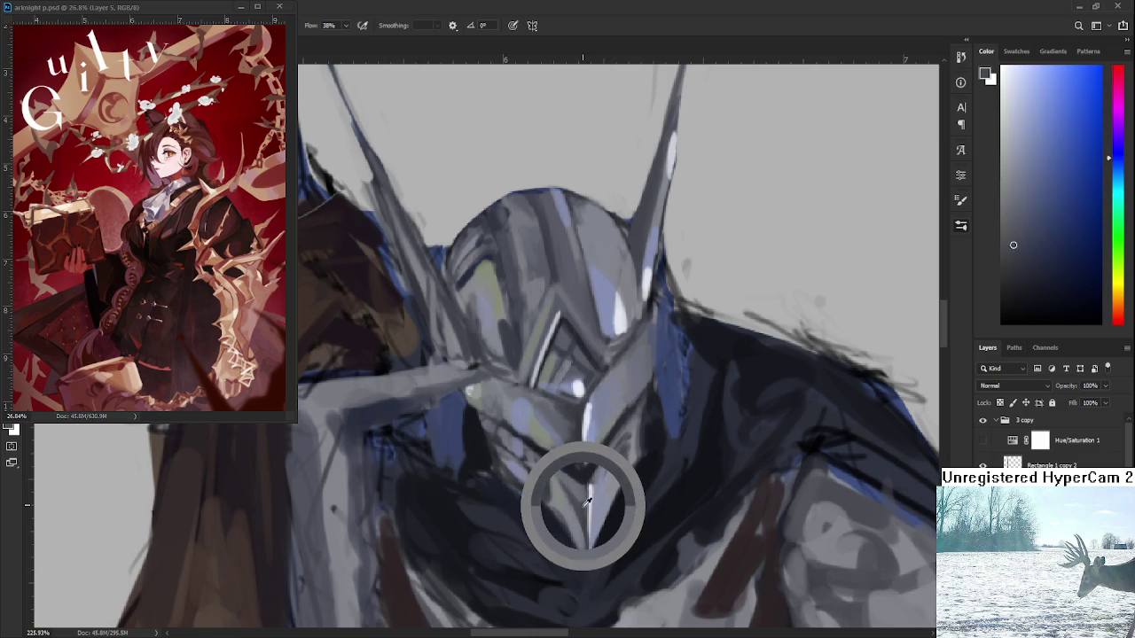
left_click(584, 516, "alt")
left_click(573, 517, "alt")
left_click_drag(570, 532, 556, 527)
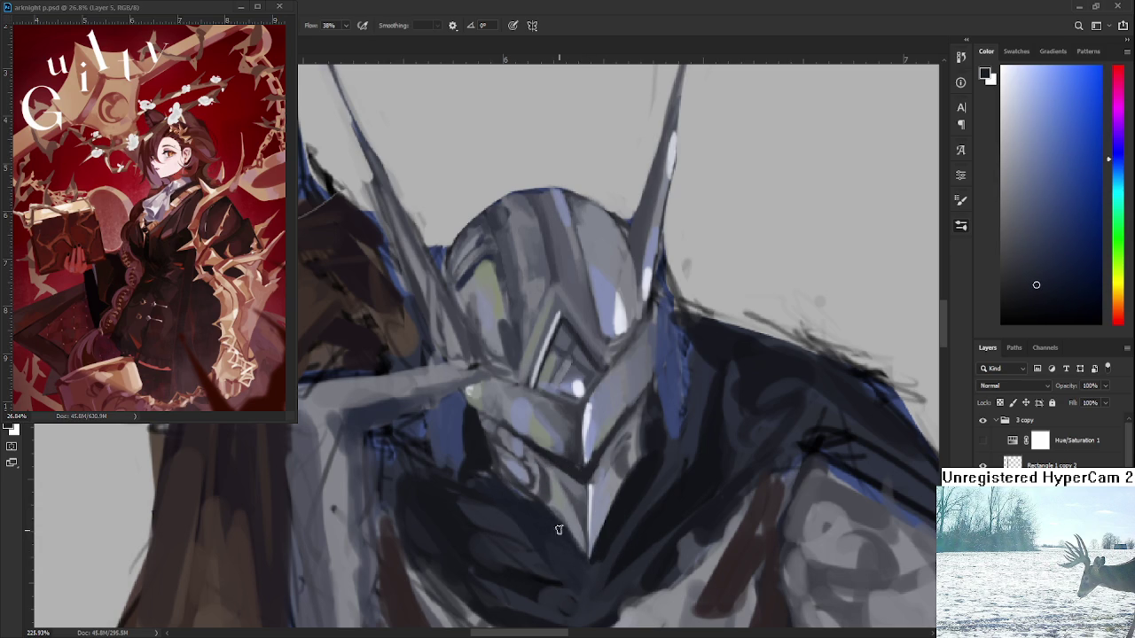
left_click(517, 493)
left_click_drag(530, 502, 521, 501)
left_click(518, 497)
- Reframe the knight, sample a helmet blue and pick a darker shadow blue
left_click_drag(696, 447, 677, 452)
scroll(674, 447, "down", 2)
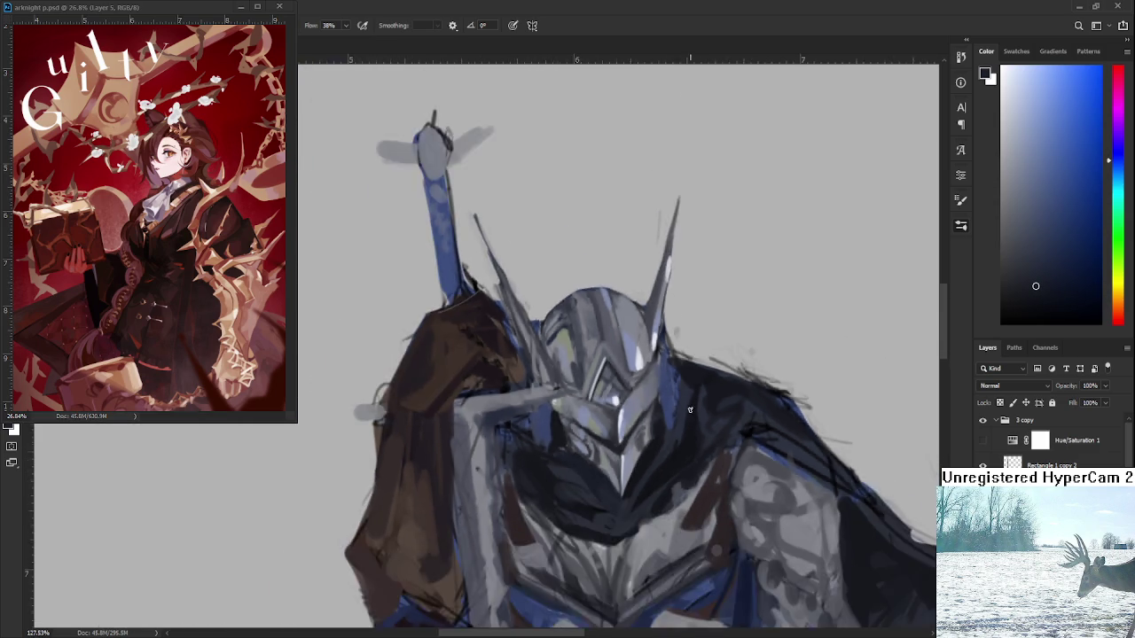
scroll(674, 448, "down", 2)
scroll(670, 439, "down", 2)
scroll(647, 411, "up", 4)
scroll(674, 413, "up", 2)
scroll(643, 356, "down", 2)
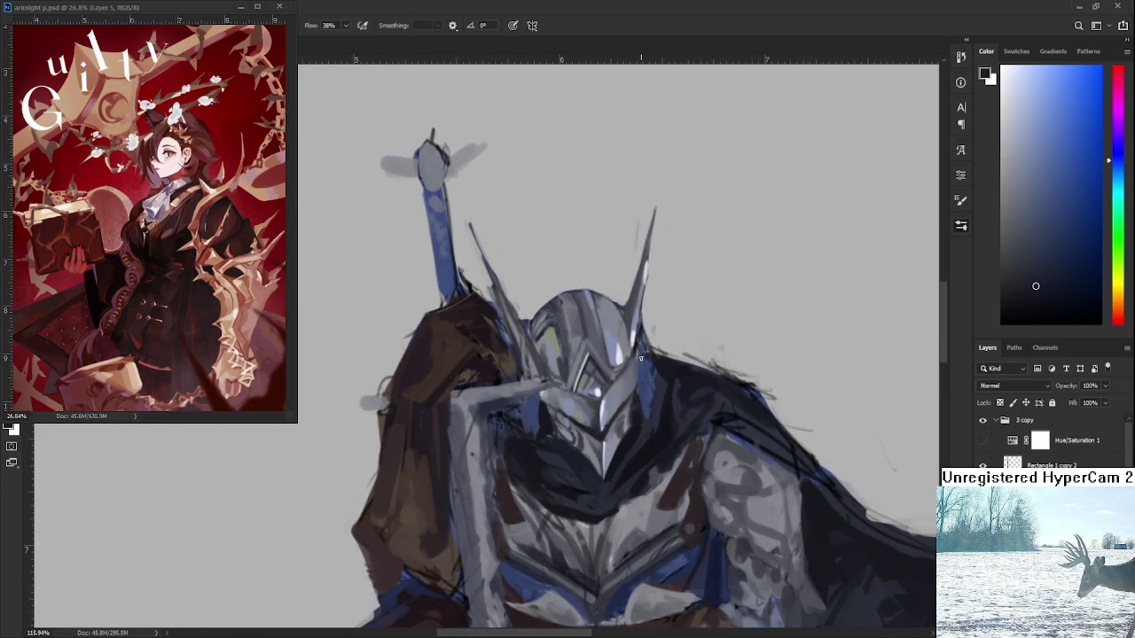
scroll(639, 364, "down", 1)
scroll(634, 368, "down", 1)
scroll(629, 374, "up", 3)
scroll(629, 373, "up", 2)
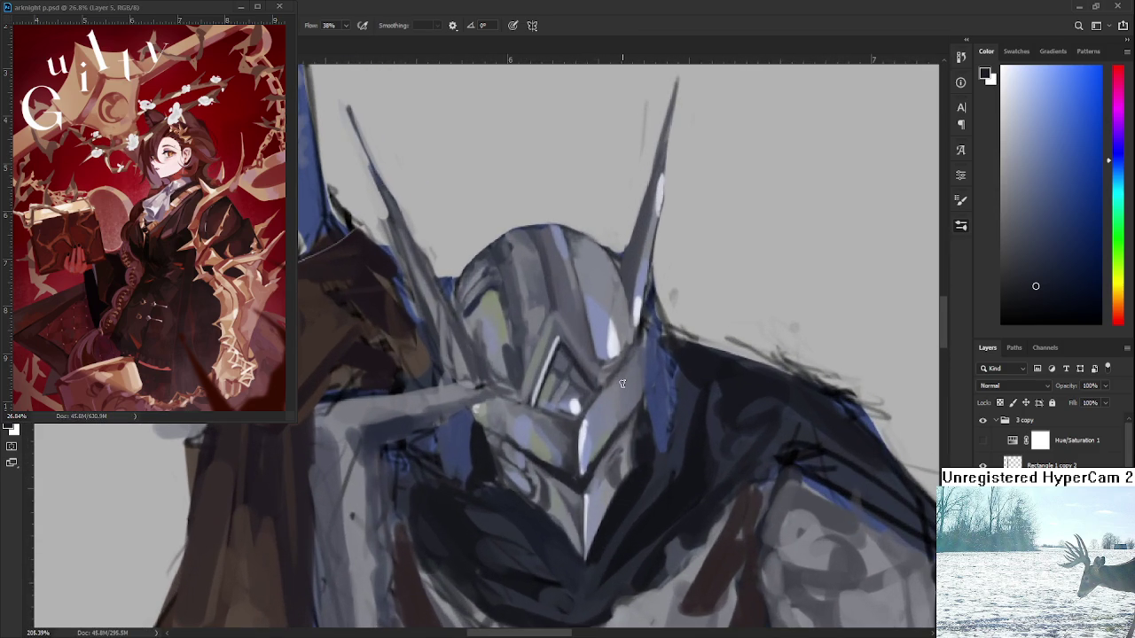
left_click(461, 448, "alt")
left_click(1070, 231)
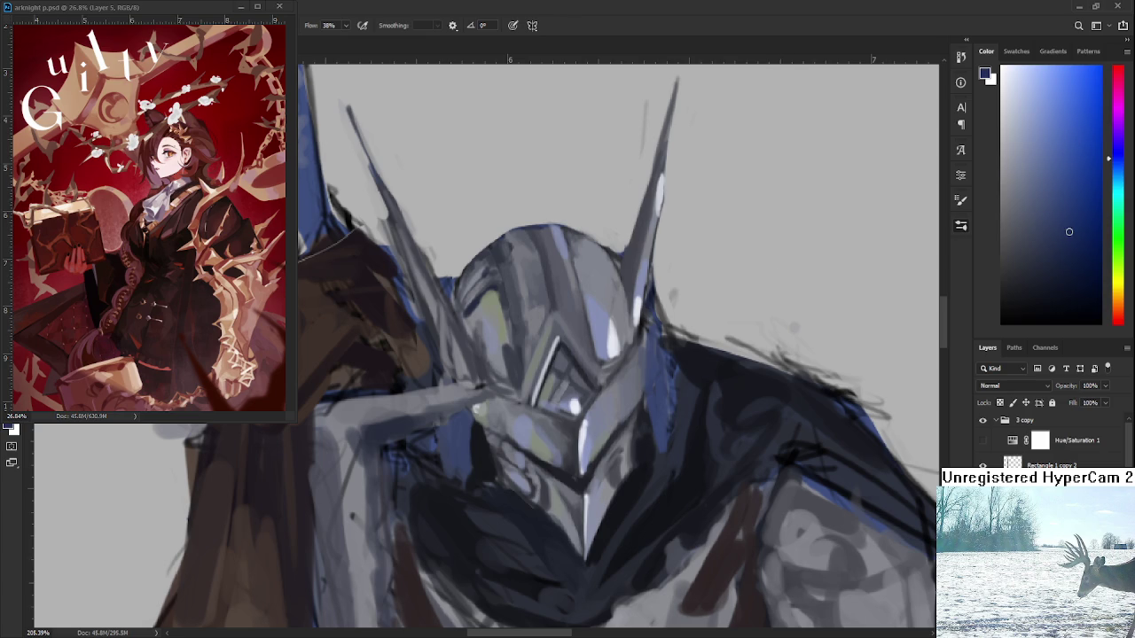
- Sample dark blue shadow shades beside and under the visor
left_click(461, 462, "alt")
left_click(462, 427, "alt")
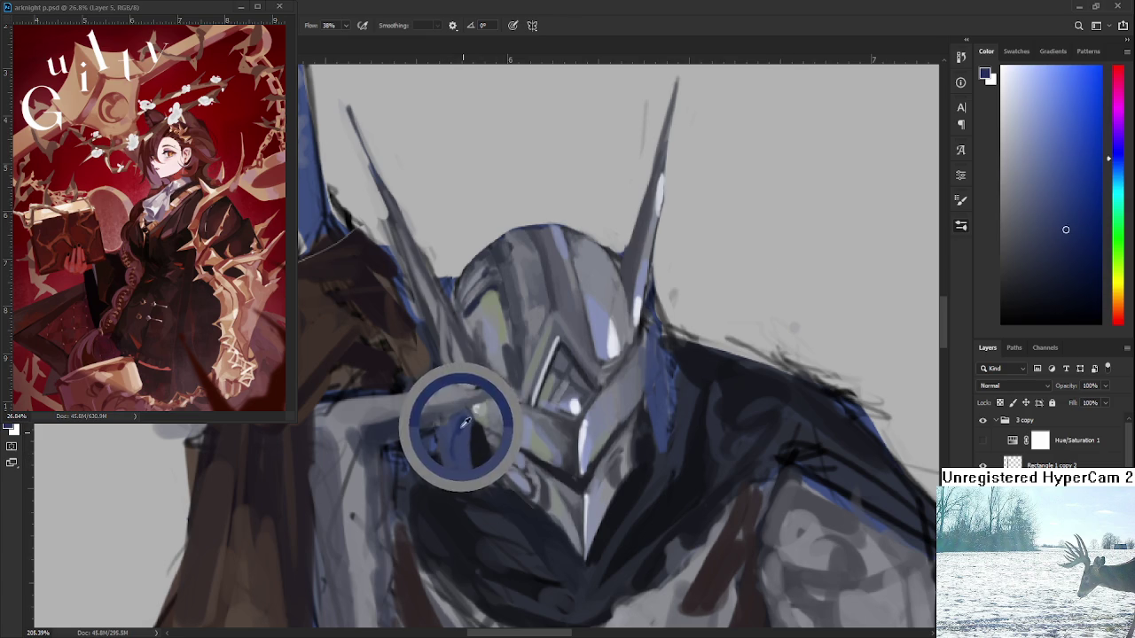
left_click(459, 446, "alt")
left_click(459, 428, "alt")
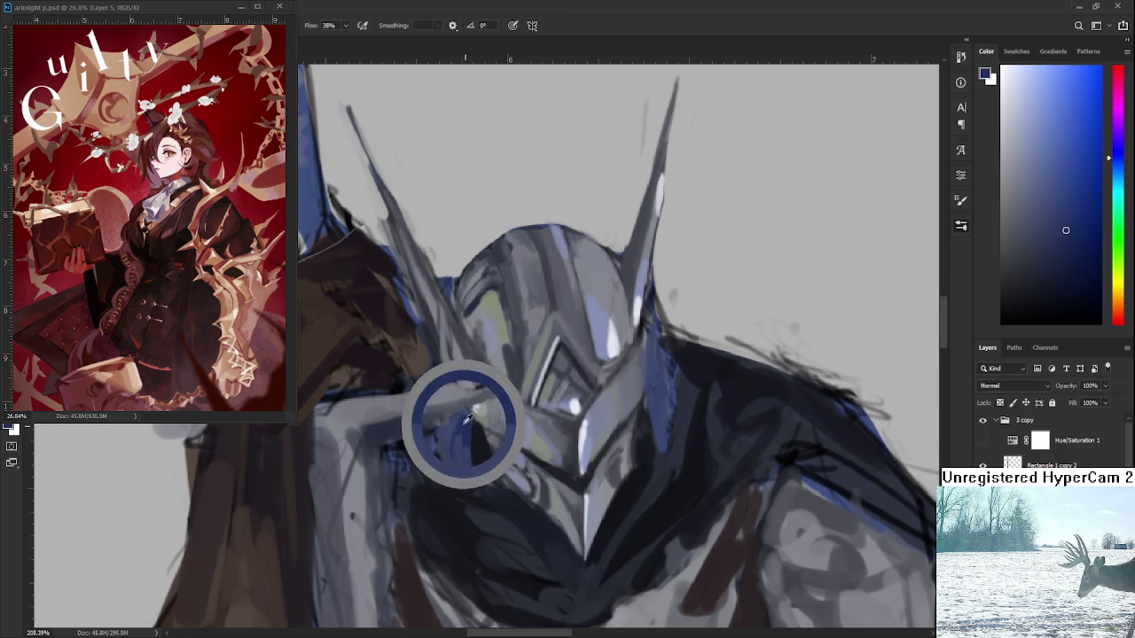
left_click(451, 448, "alt")
left_click(466, 417, "alt")
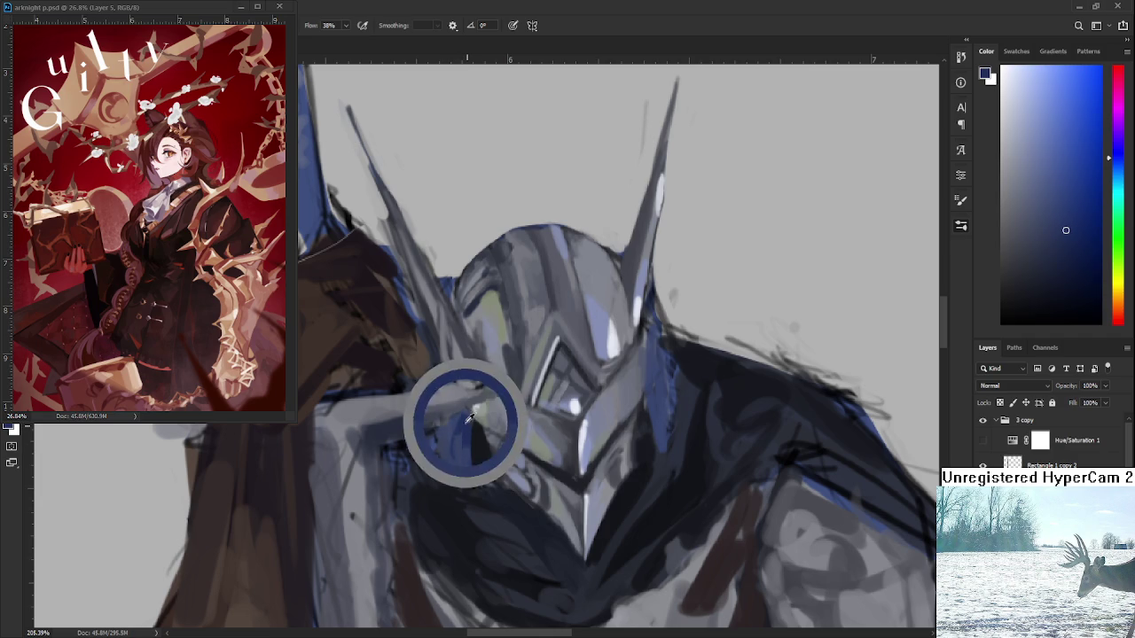
left_click(447, 461, "alt")
left_click(447, 430, "alt")
left_click(452, 428, "alt")
left_click(453, 435, "alt")
left_click(458, 440, "alt")
- Alternate between darker helmet shadow tones and lighter helmet blues near the face
left_click(447, 431, "alt")
left_click(460, 455, "alt")
left_click(465, 427, "alt")
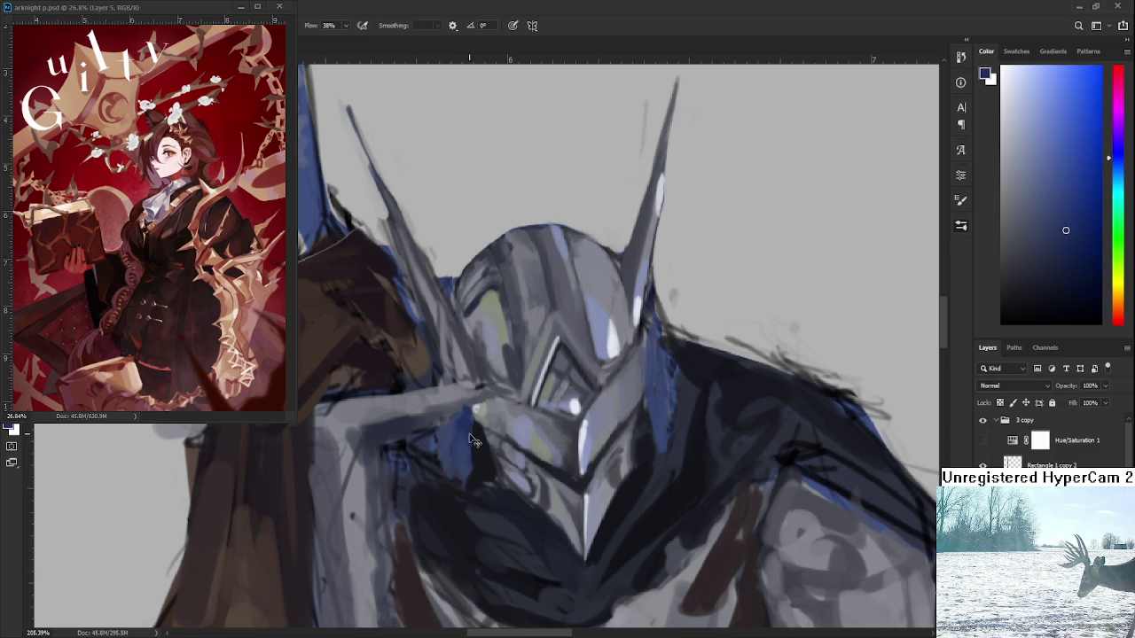
left_click(471, 477, "alt")
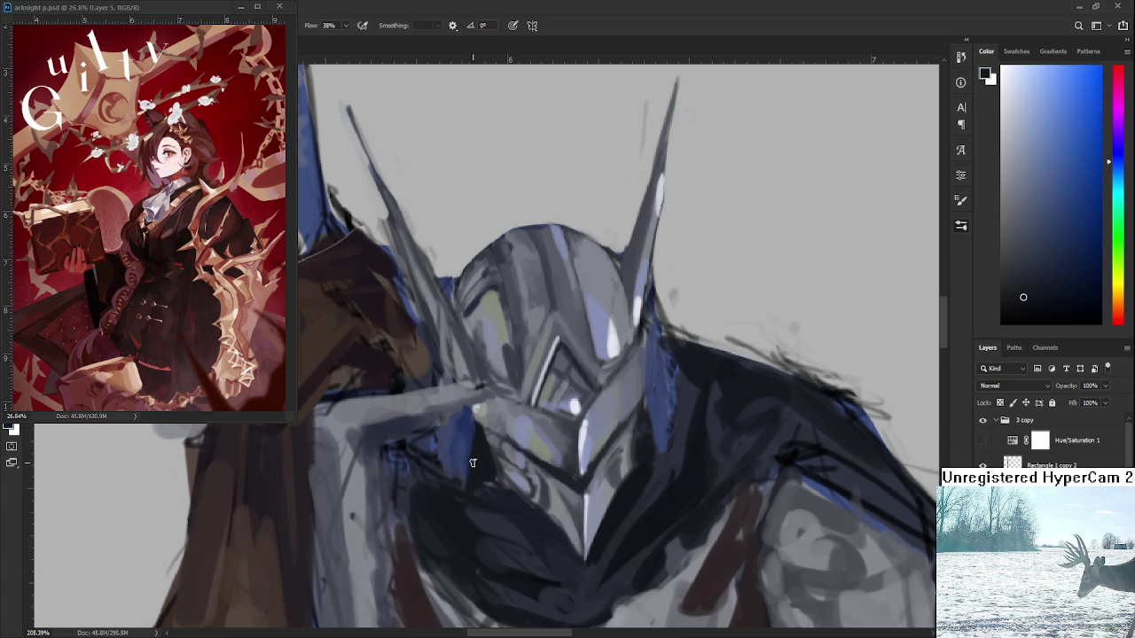
left_click(474, 426, "alt")
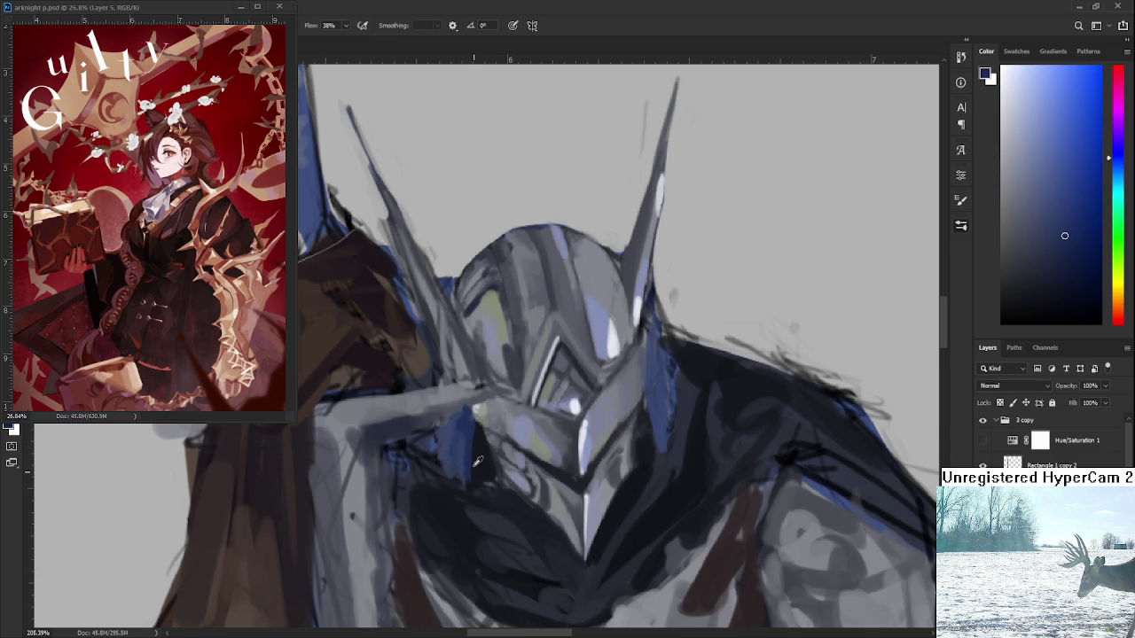
left_click(474, 441, "alt")
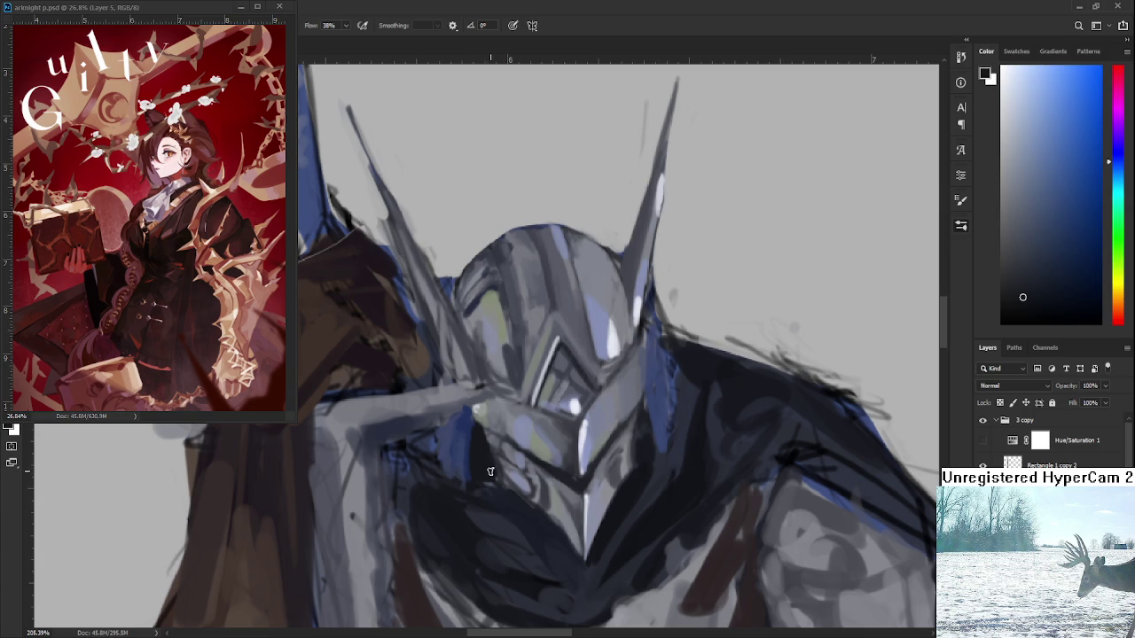
left_click(467, 417, "alt")
left_click(470, 418, "alt")
- Sample darker and lighter blues from the armour beside the visor
left_click(645, 438, "alt")
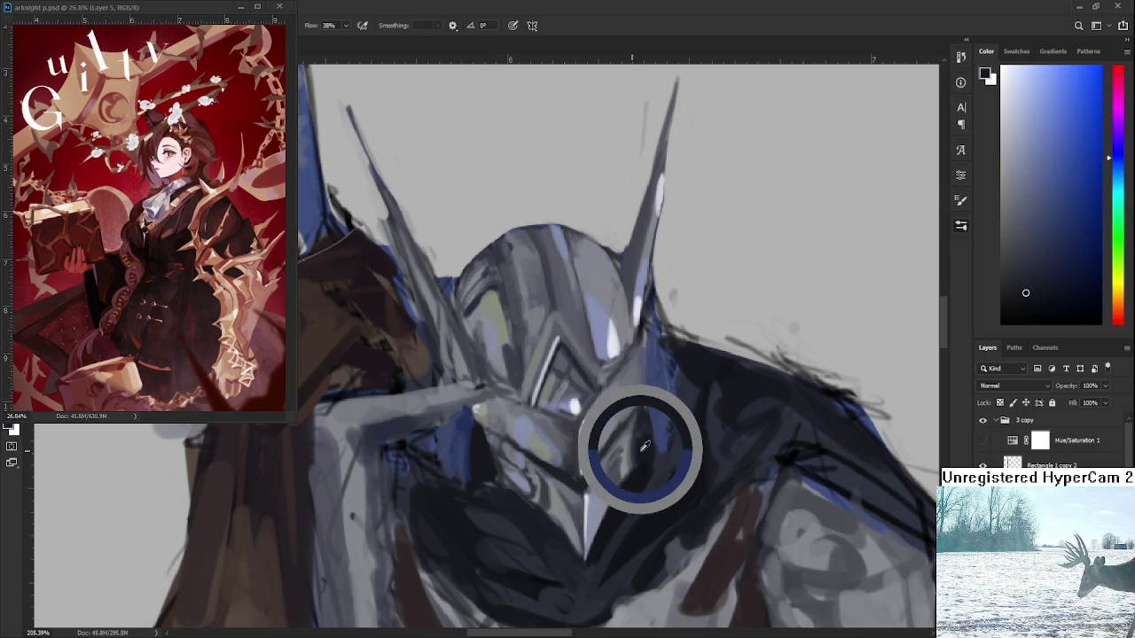
left_click(473, 436, "alt")
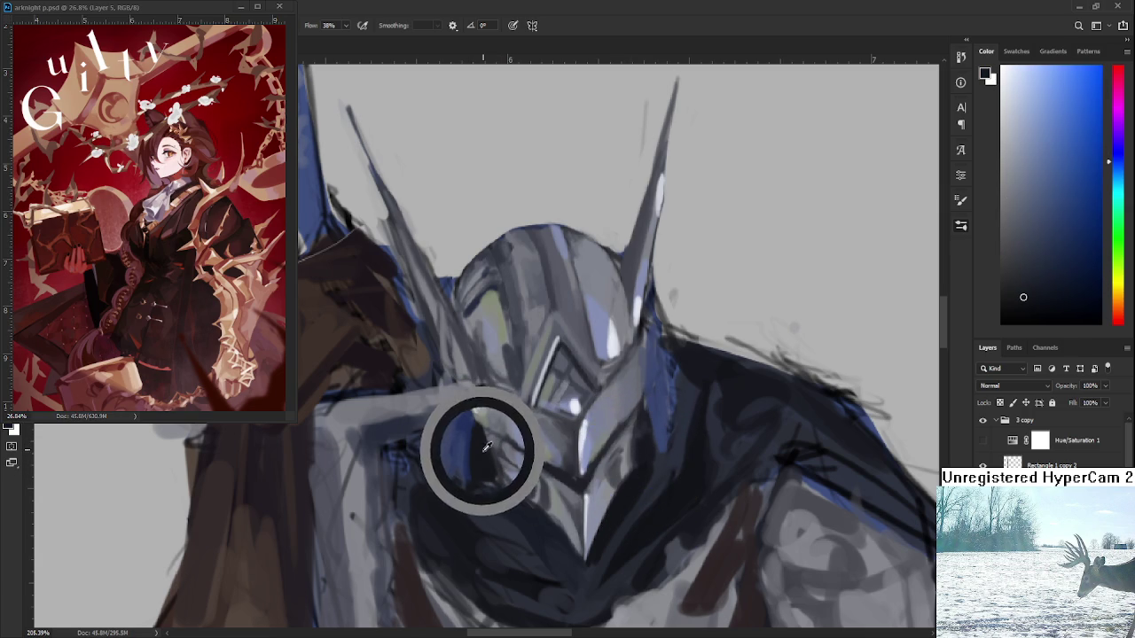
left_click(652, 439, "alt")
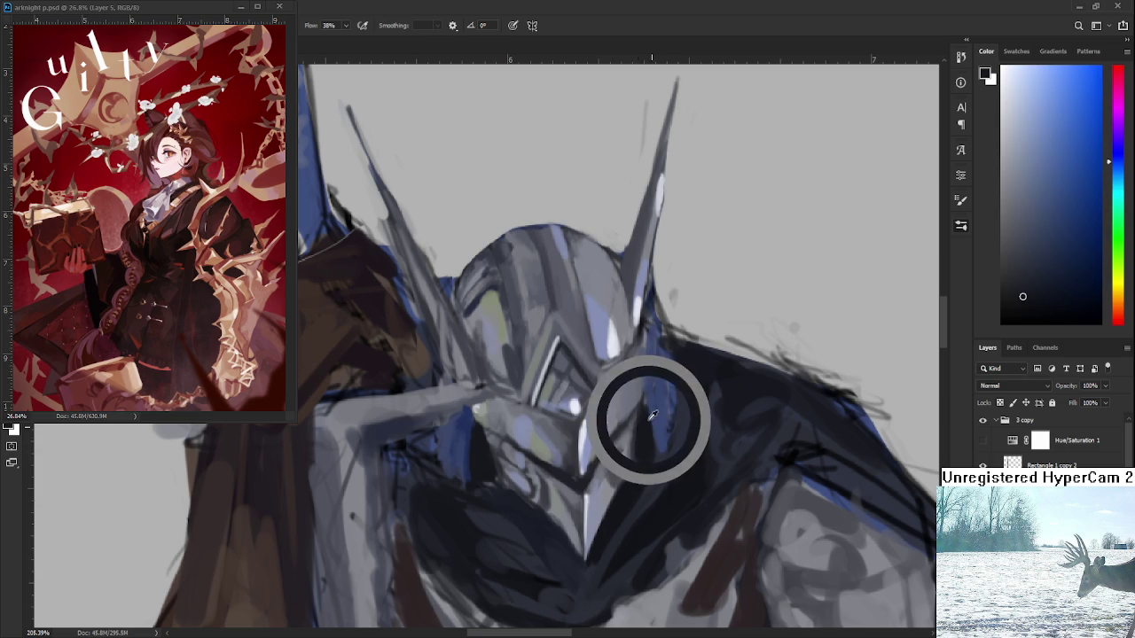
left_click(654, 436, "alt")
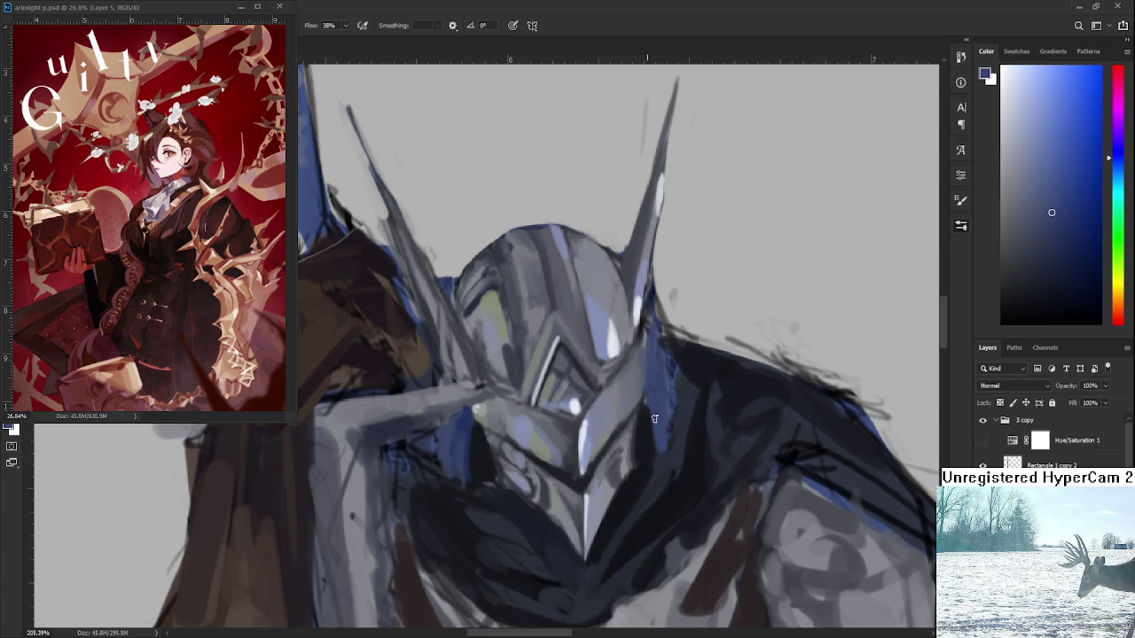
left_click(652, 420, "alt")
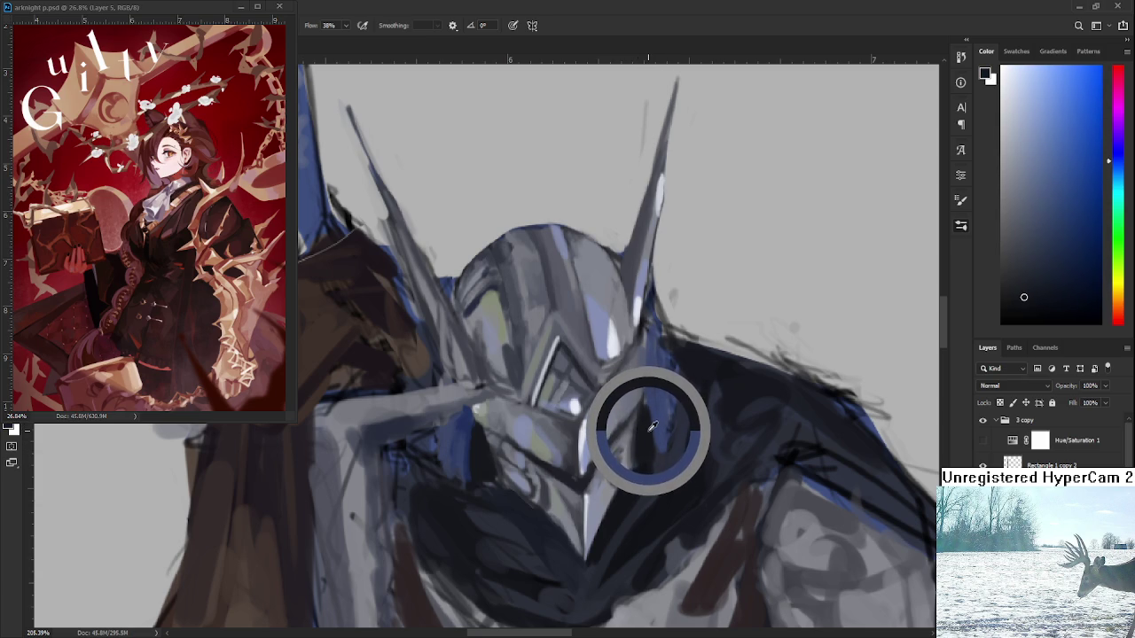
left_click(651, 417, "alt")
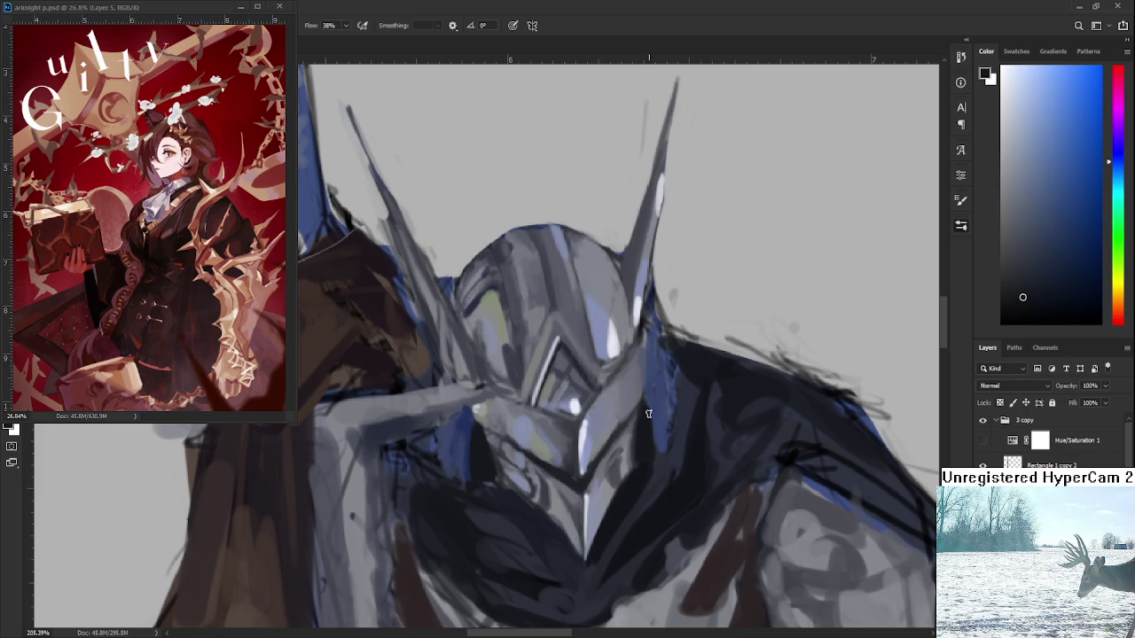
- Pick dark blue shadow tones beside the visor, checking against a lighter helmet blue
left_click(650, 401, "alt")
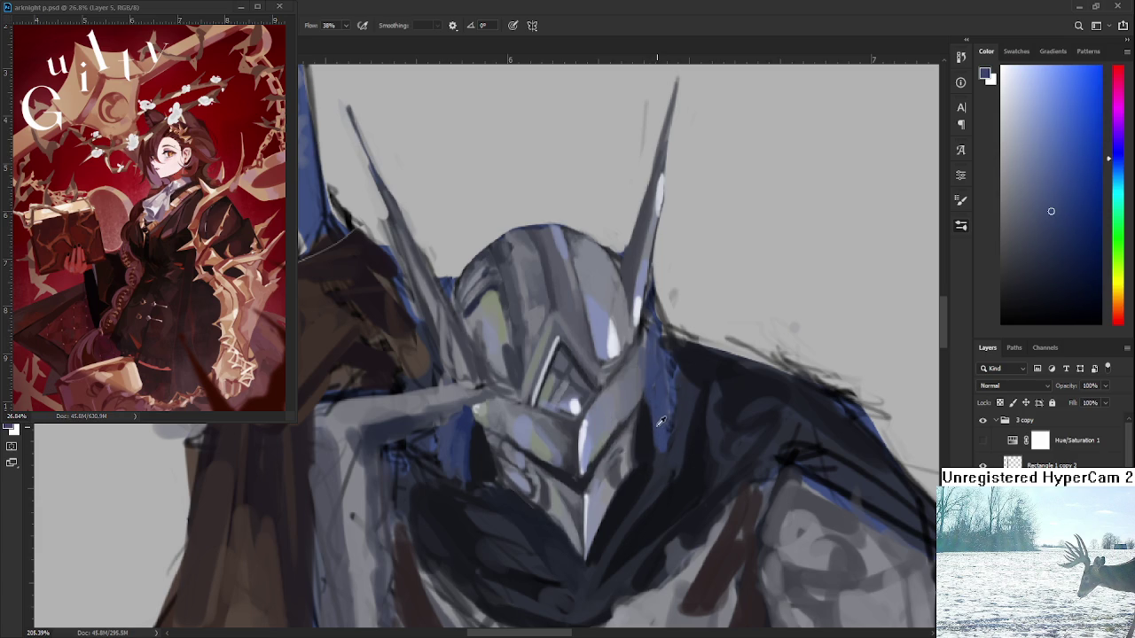
left_click(661, 423, "alt")
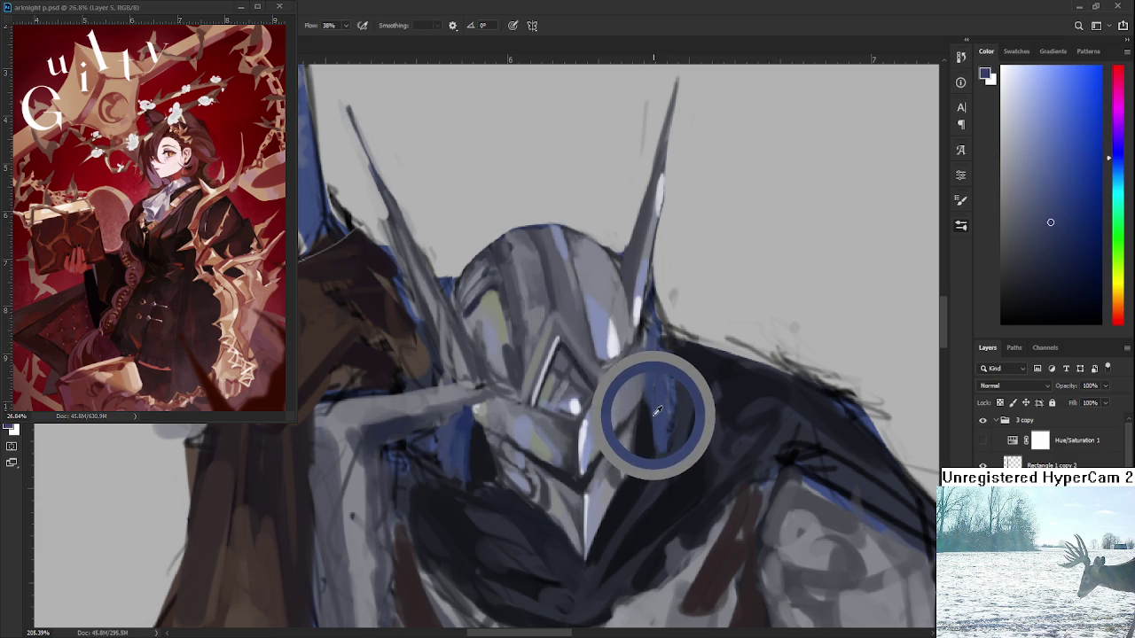
left_click_drag(657, 410, 644, 421)
left_click(469, 405, "alt")
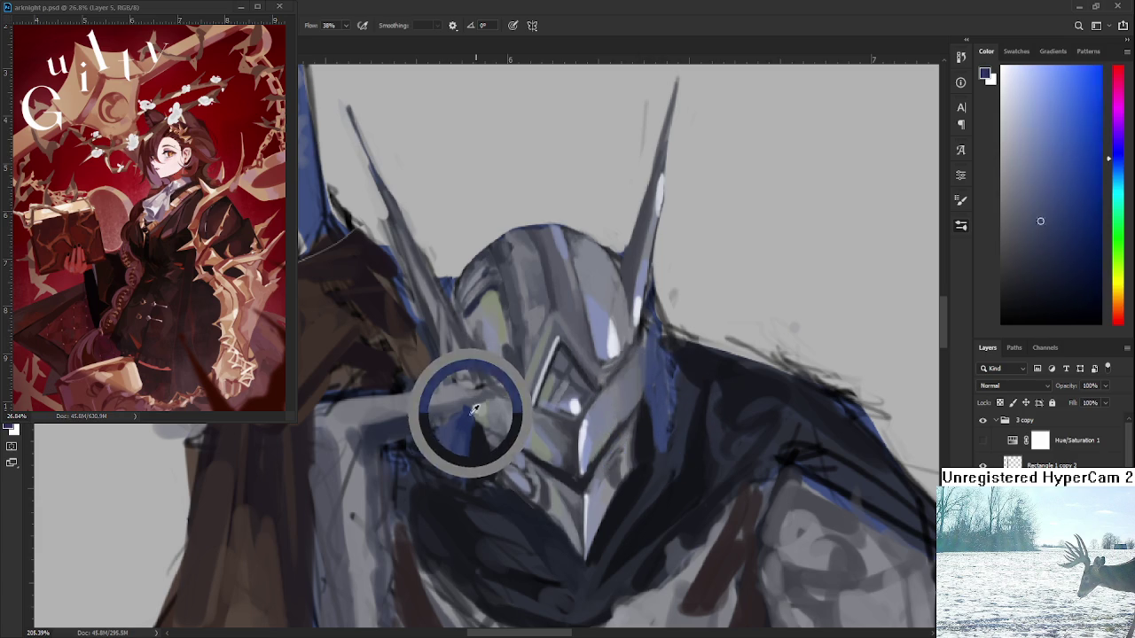
left_click(653, 410, "alt")
left_click(663, 430, "alt")
left_click(663, 428, "alt")
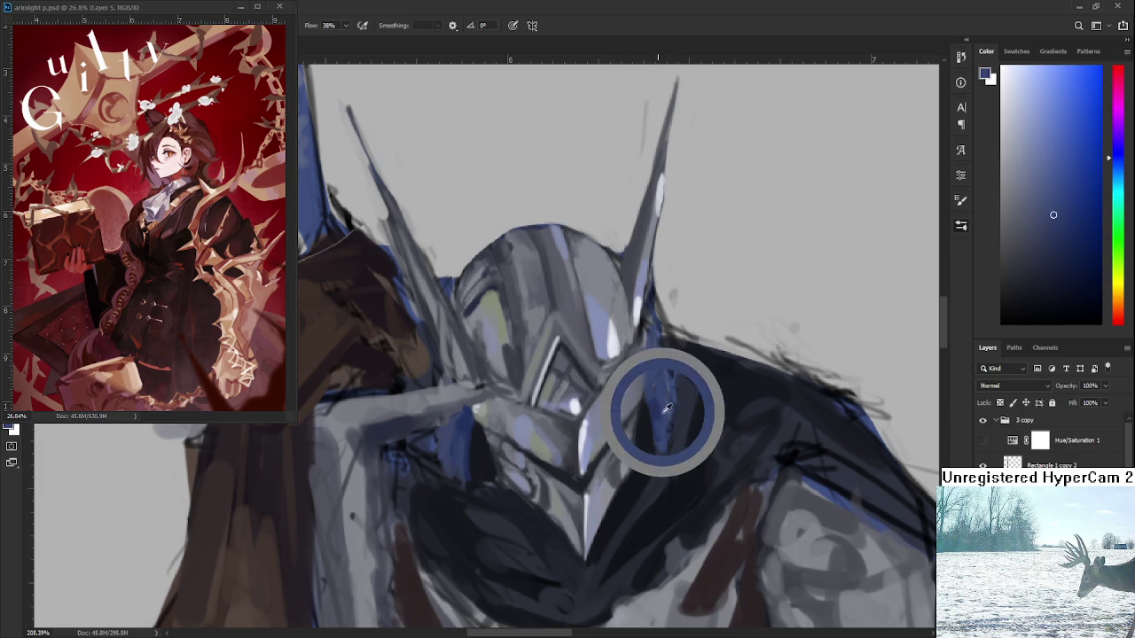
left_click(657, 405, "alt")
mouse_move(653, 406)
left_mouse_down()
mouse_move(663, 394)
mouse_move(661, 418)
mouse_move(646, 398)
left_mouse_up()
- Sample and fine-tune darker shadow colours from the face area beside the visor
left_click(674, 443, "alt")
left_click_drag(674, 444, 667, 452)
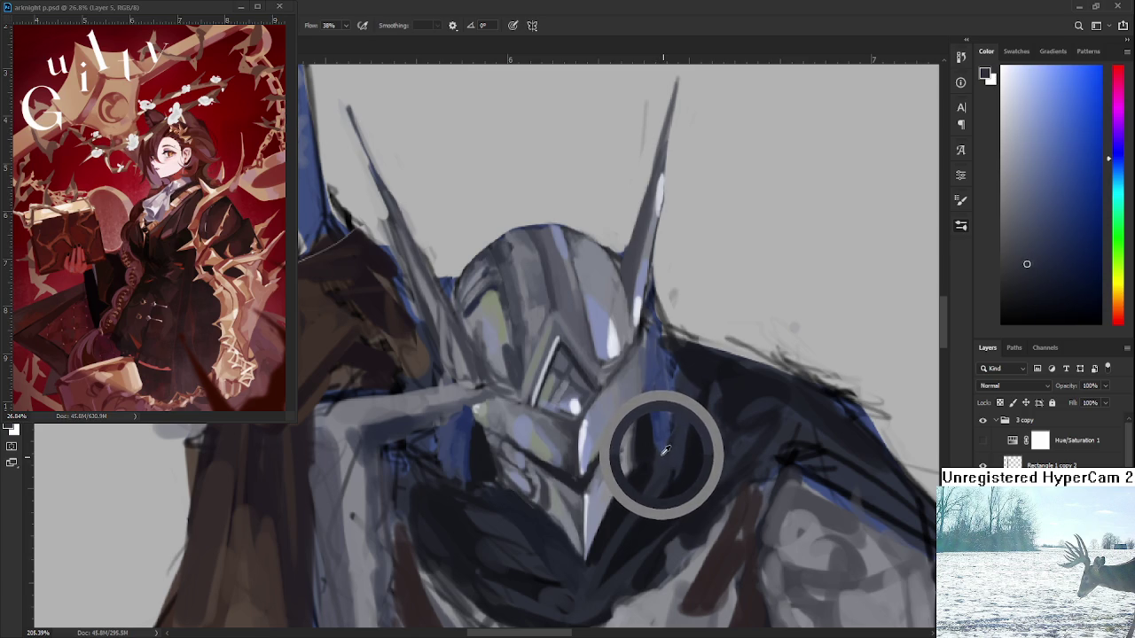
mouse_move(667, 452)
left_mouse_down()
mouse_move(650, 444)
mouse_move(654, 453)
left_mouse_up()
left_click(662, 453, "alt")
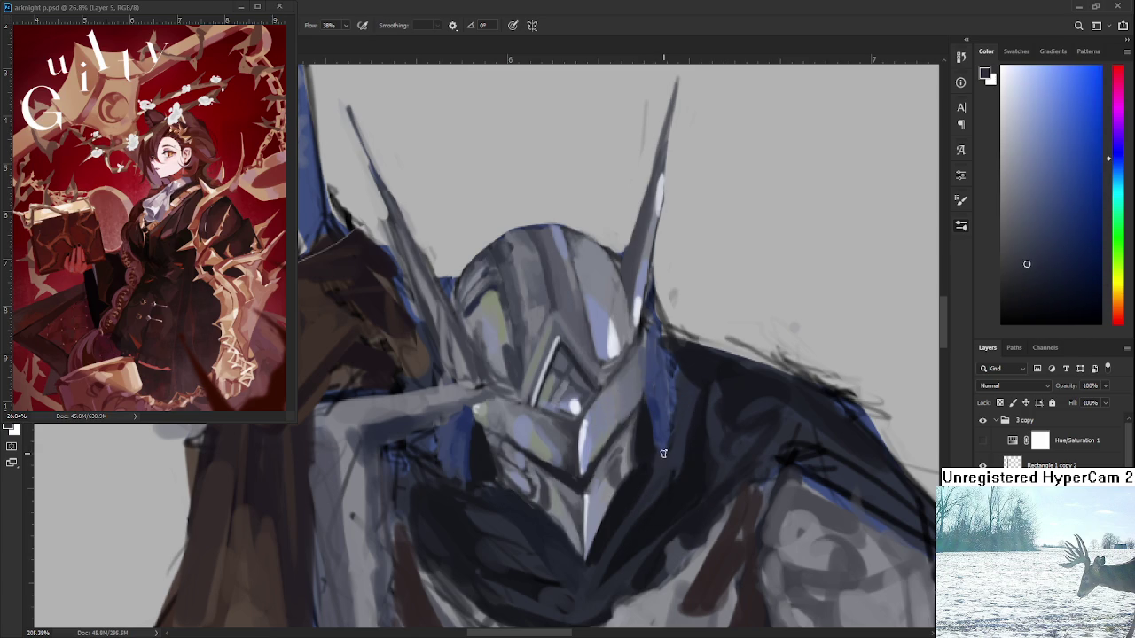
left_click(655, 446, "alt")
left_click(660, 446, "alt")
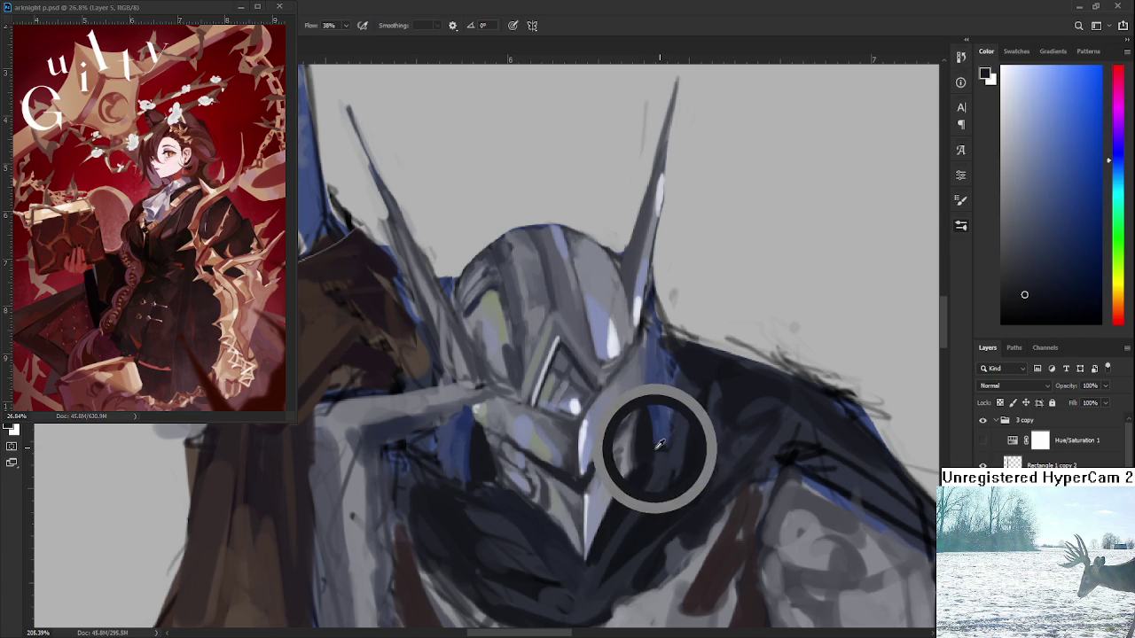
left_click(656, 444, "alt")
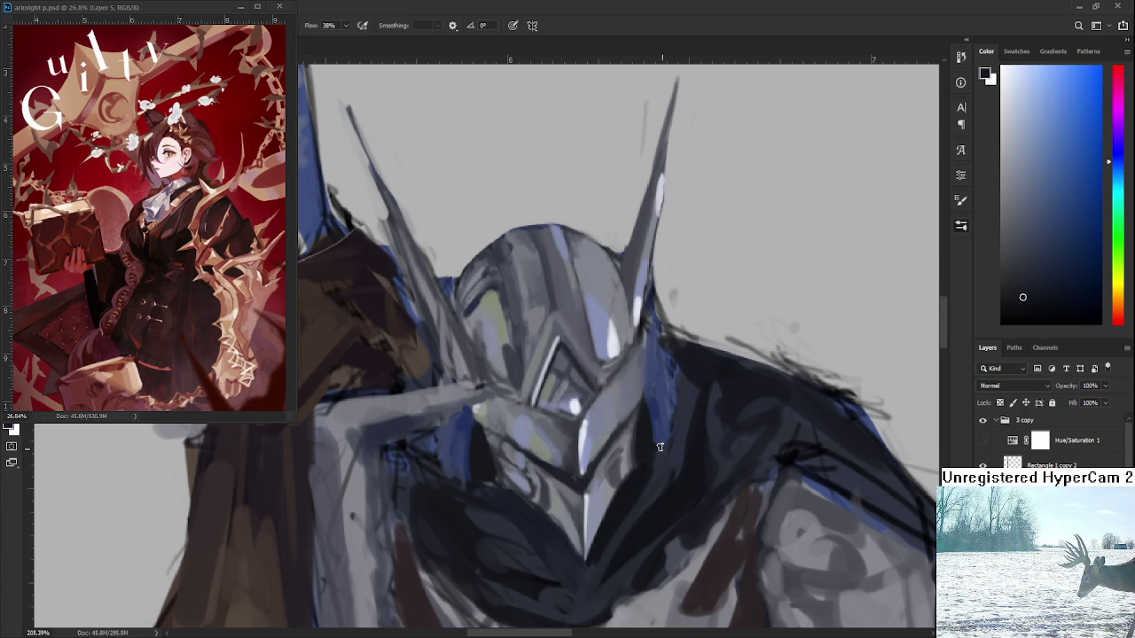
- Pick darker face-shadow shades and a lighter visor-edge blue, recentring on the visor
left_click(646, 436, "alt")
left_click(663, 432, "alt")
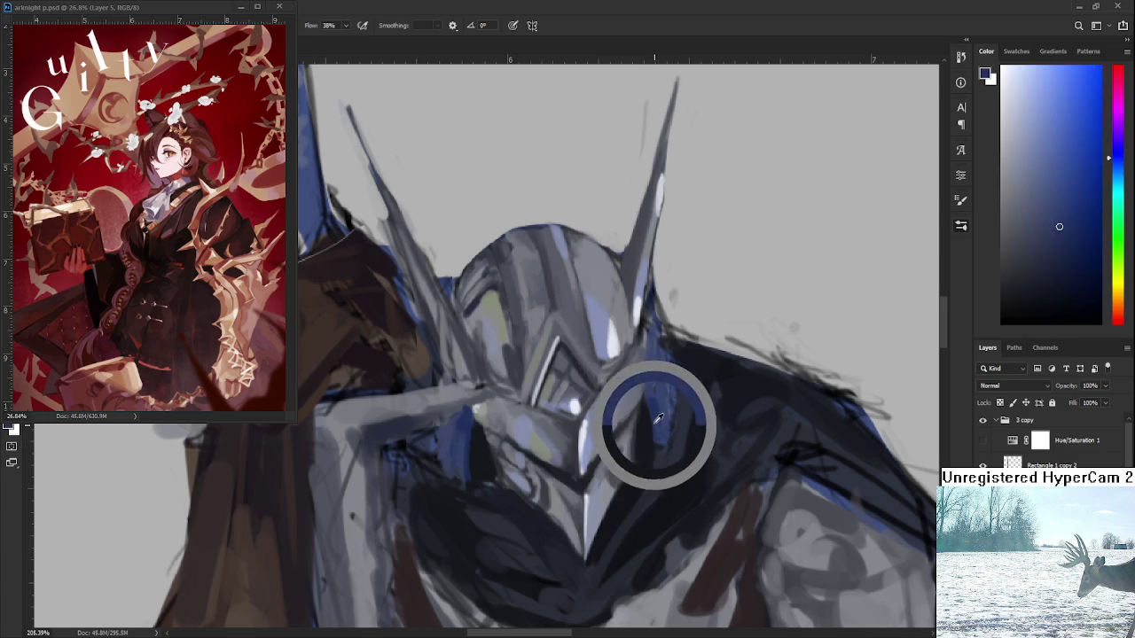
left_click(647, 427, "alt")
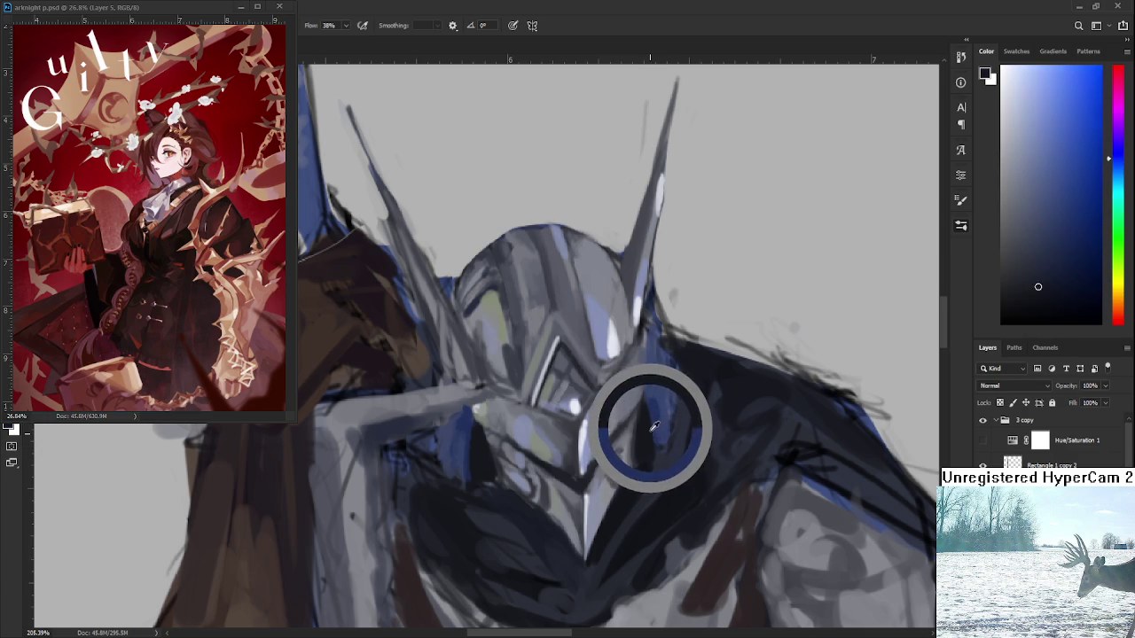
left_click_drag(652, 408, 660, 415)
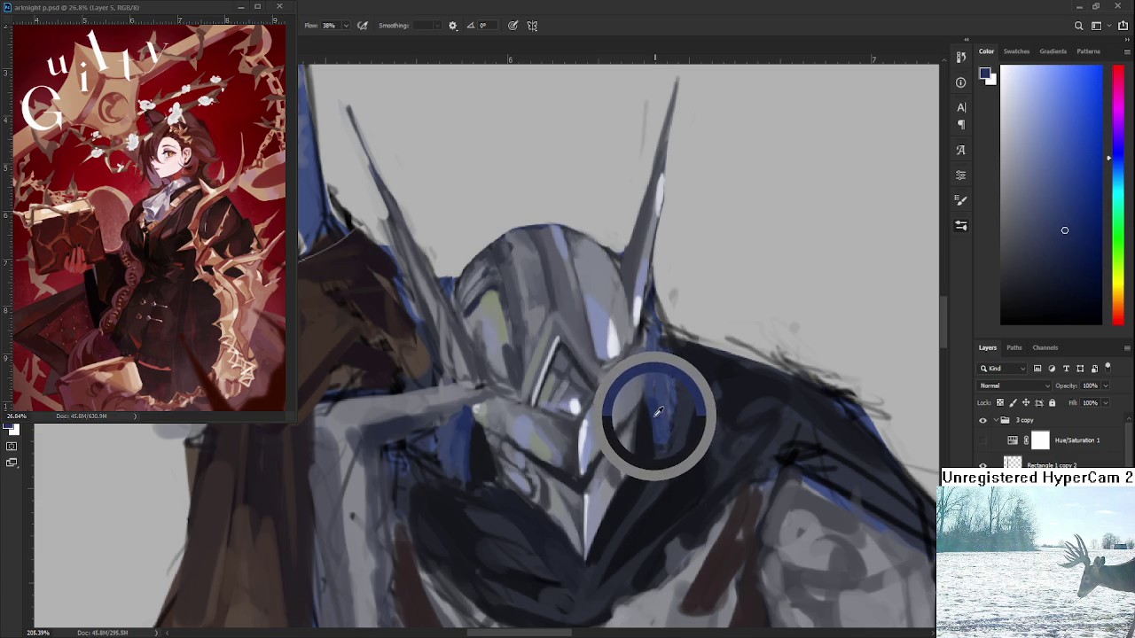
mouse_move(660, 416)
left_mouse_down()
mouse_move(650, 415)
mouse_move(647, 444)
mouse_move(642, 418)
left_mouse_up()
left_click(653, 462, "alt")
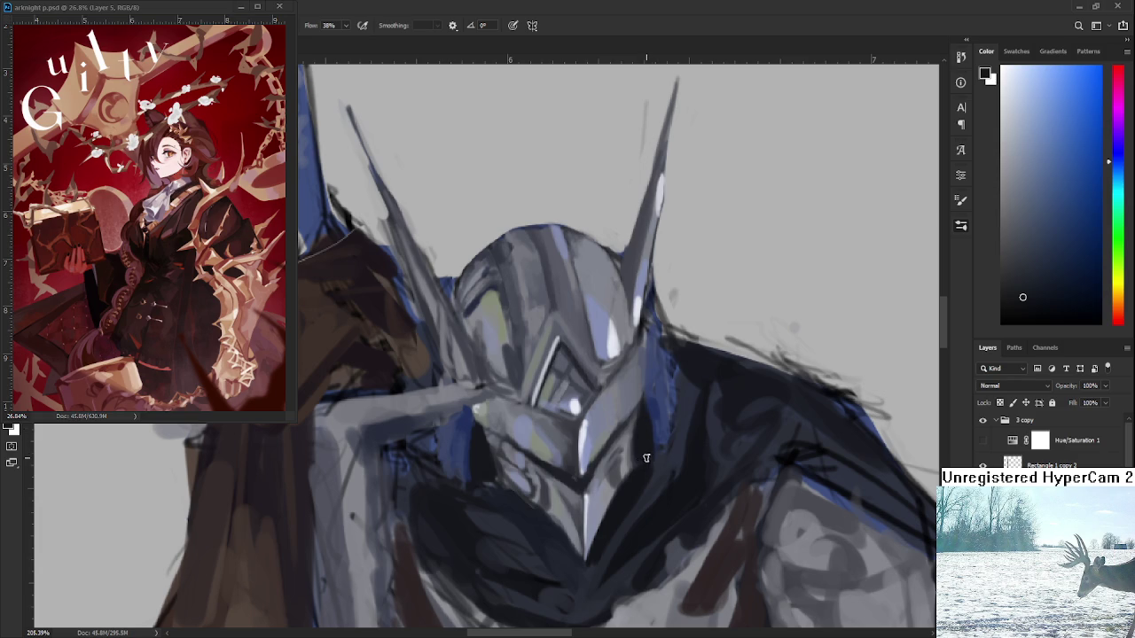
mouse_move(655, 477)
left_mouse_down()
mouse_move(653, 445)
mouse_move(662, 481)
left_mouse_up()
- Paint light grey highlight strokes and dabs across the helmet
left_click(490, 423, "alt")
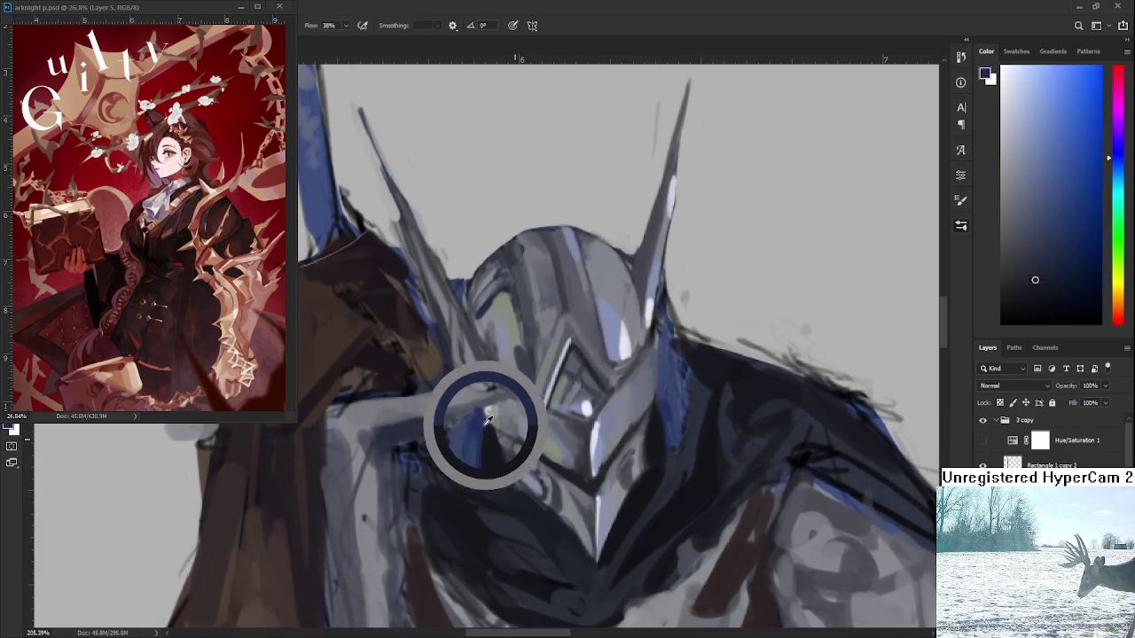
mouse_move(490, 423)
left_mouse_down()
mouse_move(470, 410)
mouse_move(546, 401)
left_mouse_up()
left_click(625, 342, "alt")
left_click_drag(625, 341, 652, 306)
left_click(621, 380, "alt")
mouse_move(621, 381)
left_mouse_down()
mouse_move(549, 419)
mouse_move(626, 399)
left_mouse_up()
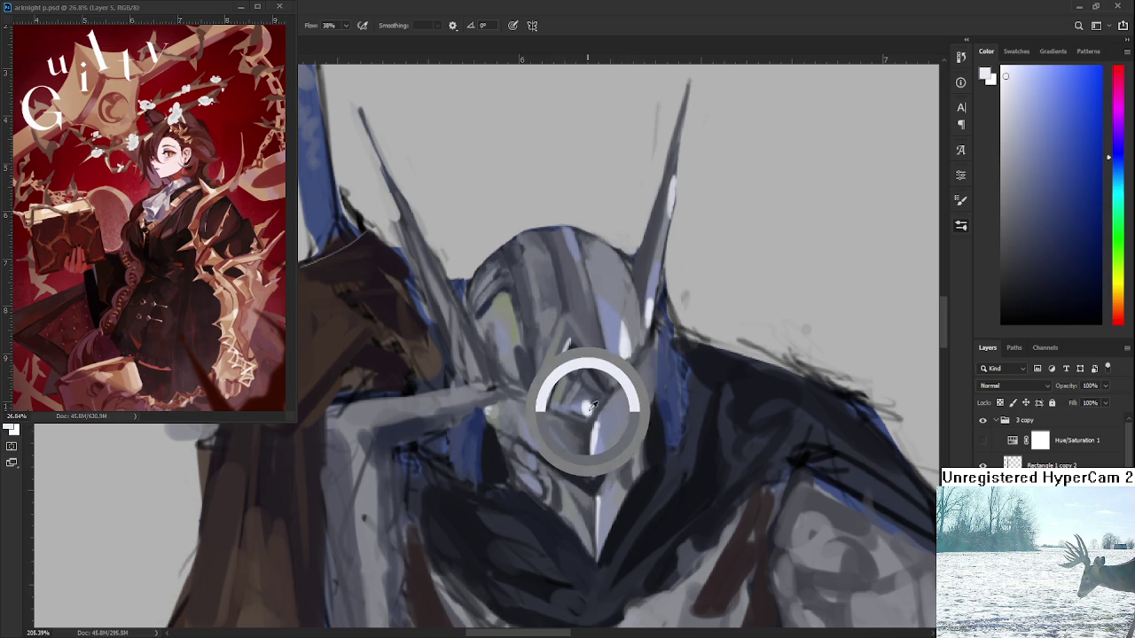
- Sample and fine-tune neighbouring greys around the visor to smooth its tones
left_click(634, 396, "alt")
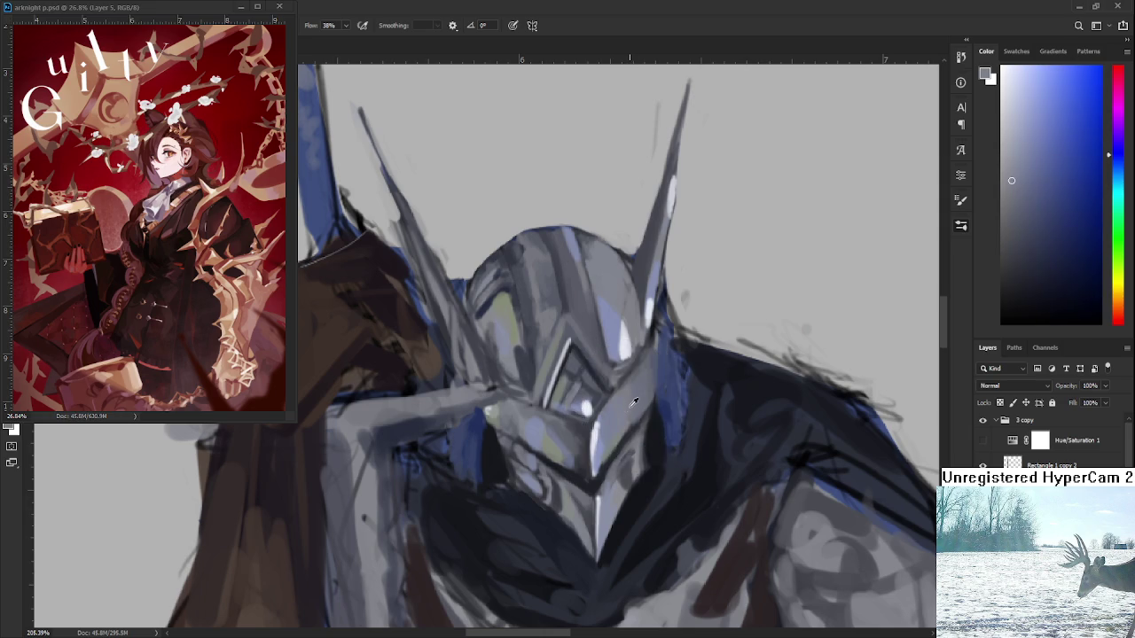
left_click_drag(631, 404, 632, 420)
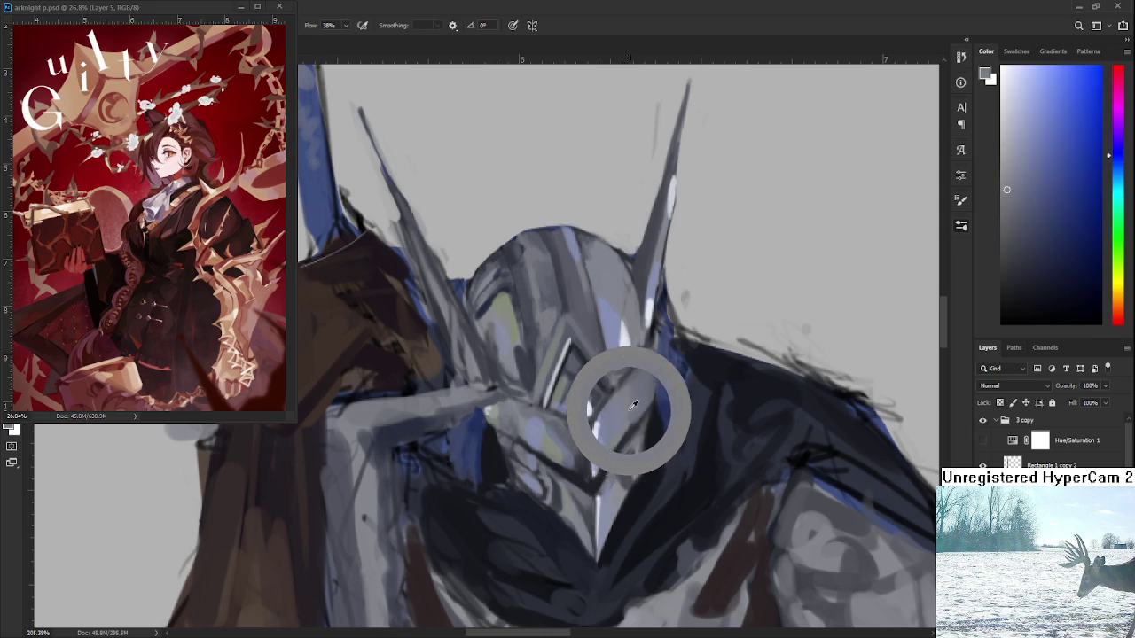
left_click_drag(633, 420, 633, 403)
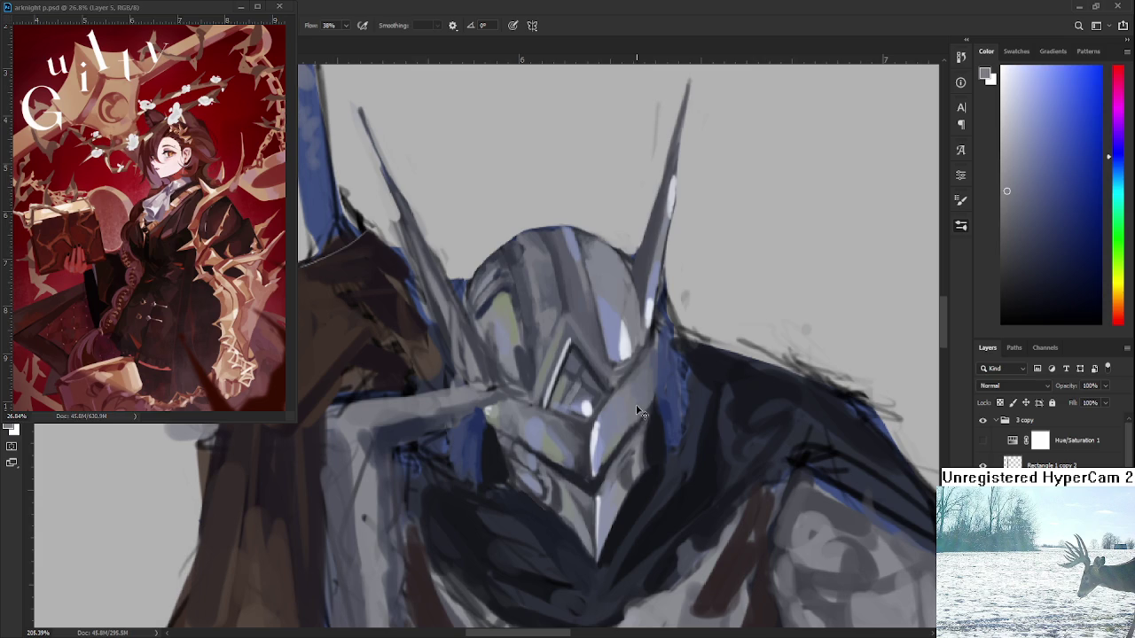
mouse_move(638, 404)
left_mouse_down()
mouse_move(616, 413)
mouse_move(631, 398)
left_mouse_up()
left_click(625, 428)
- Sample cyan-tinted and blue tones from the helmet, moving toward darker shading
scroll(620, 395, "up", 3)
left_click(564, 434)
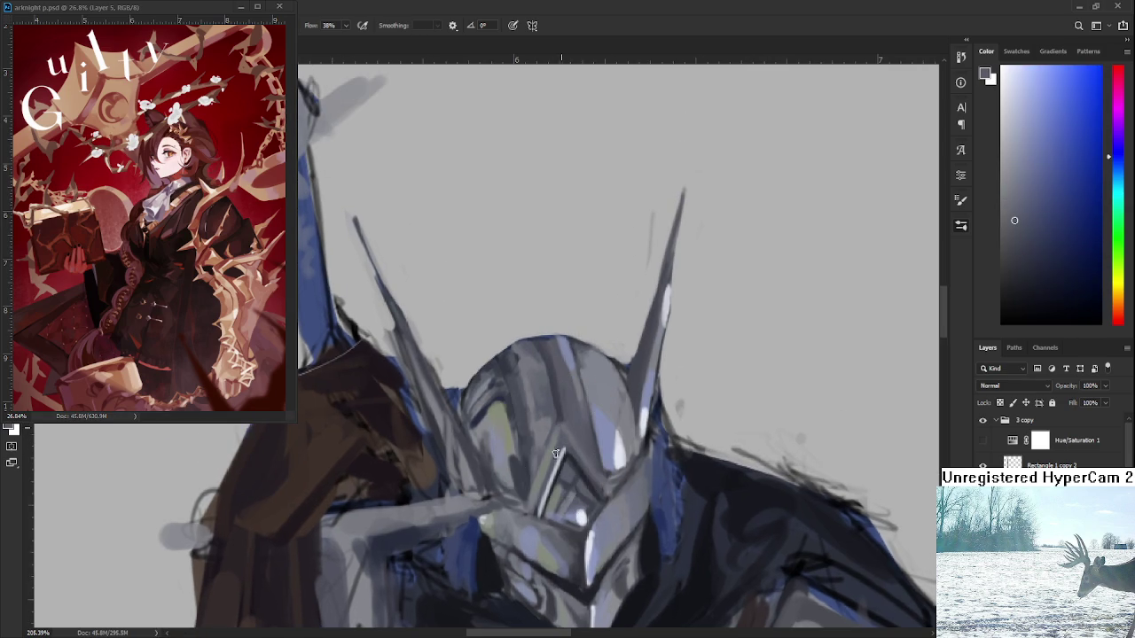
left_click(558, 434)
left_click(558, 435)
left_click(559, 432)
left_click(559, 422)
left_click(558, 407)
- Alternate lighter helmet-top and darker tones, ending on a dark navy shadow colour
left_click(548, 343, "alt")
left_click(548, 381, "alt")
left_click(561, 347, "alt")
scroll(550, 502, "down", 3)
scroll(551, 502, "down", 2)
scroll(551, 502, "up", 3)
scroll(551, 501, "up", 2)
scroll(551, 502, "up", 1)
scroll(548, 416, "up", 1)
left_click(548, 410, "alt")
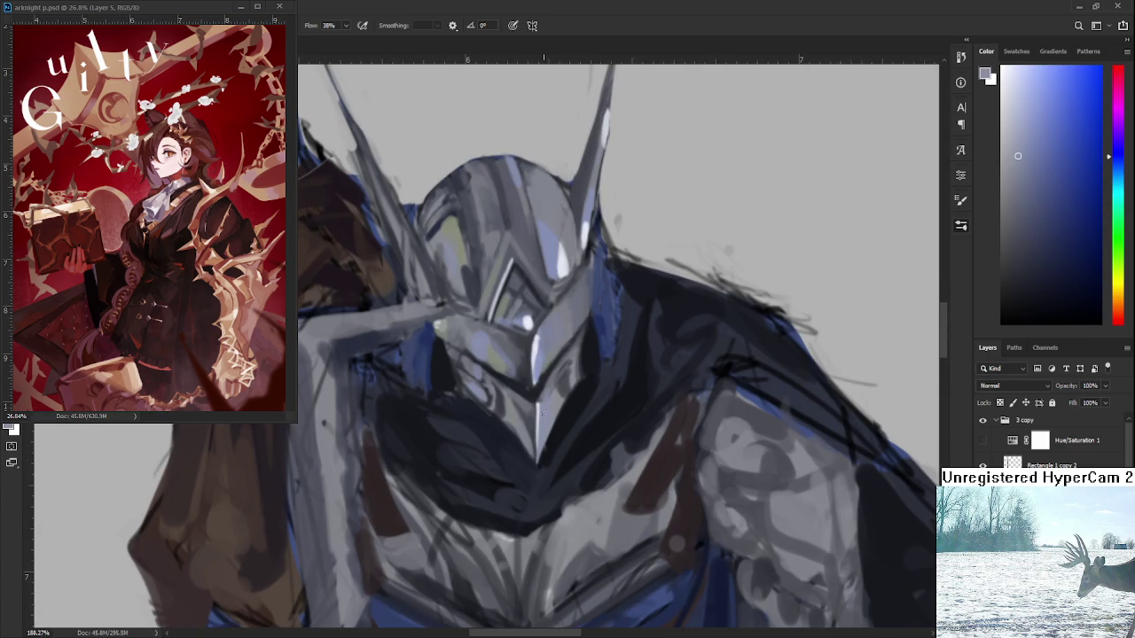
left_click(547, 462, "alt")
scroll(567, 355, "down", 3)
scroll(557, 306, "down", 2)
scroll(557, 301, "down", 2)
scroll(557, 301, "up", 2)
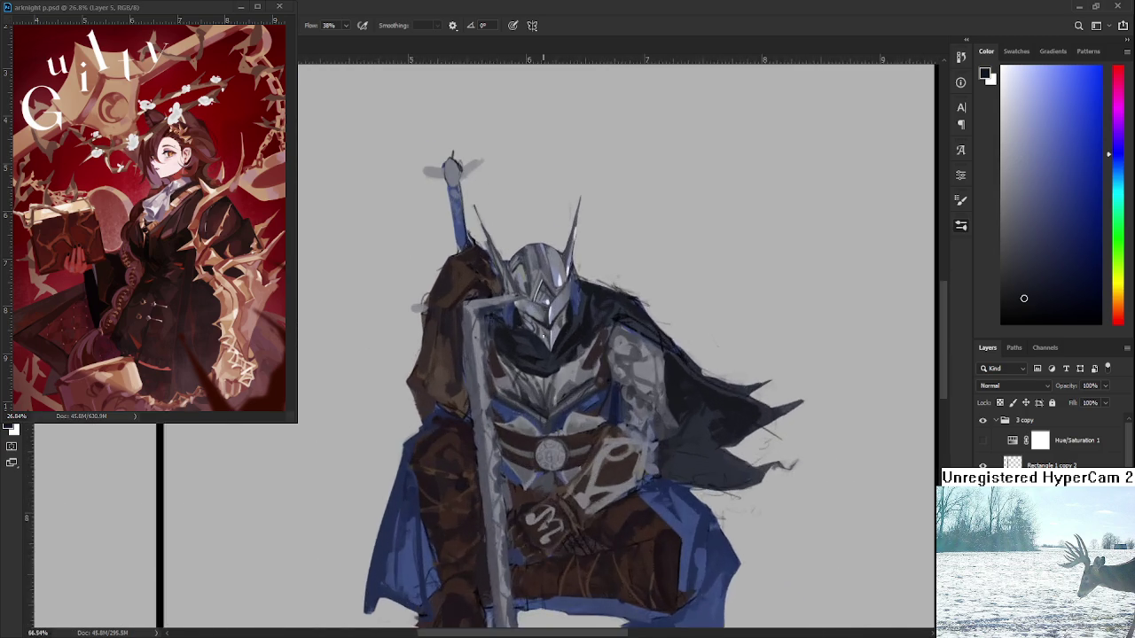
scroll(567, 306, "up", 2)
scroll(589, 314, "up", 2)
scroll(614, 329, "up", 2)
left_click_drag(614, 330, 545, 365)
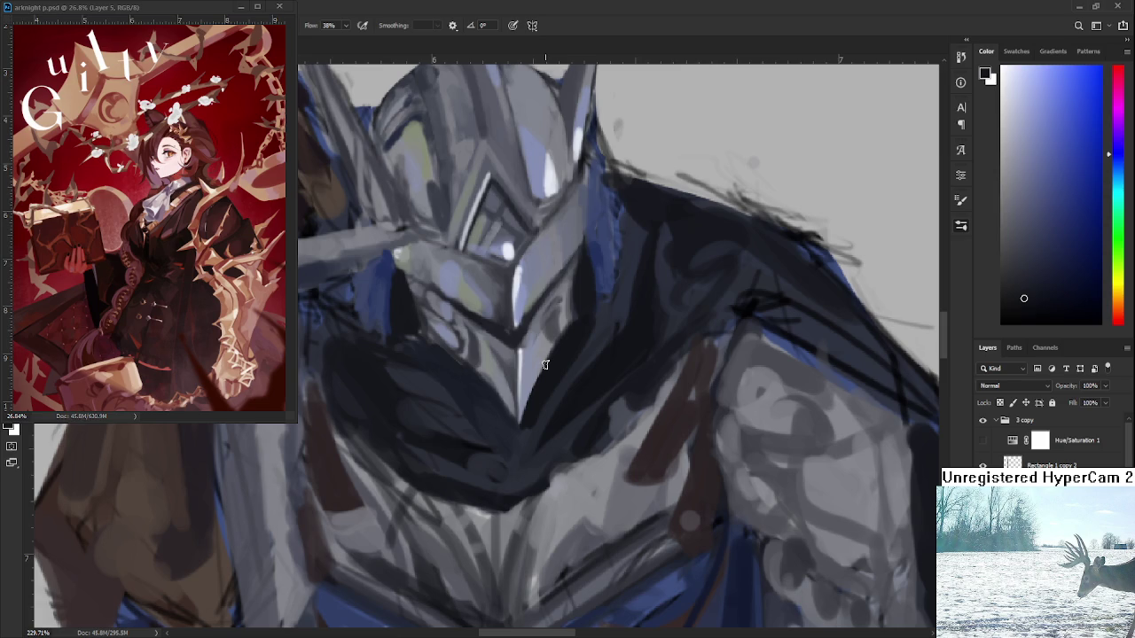
scroll(546, 364, "down", 2)
scroll(544, 363, "up", 1)
scroll(544, 373, "up", 1)
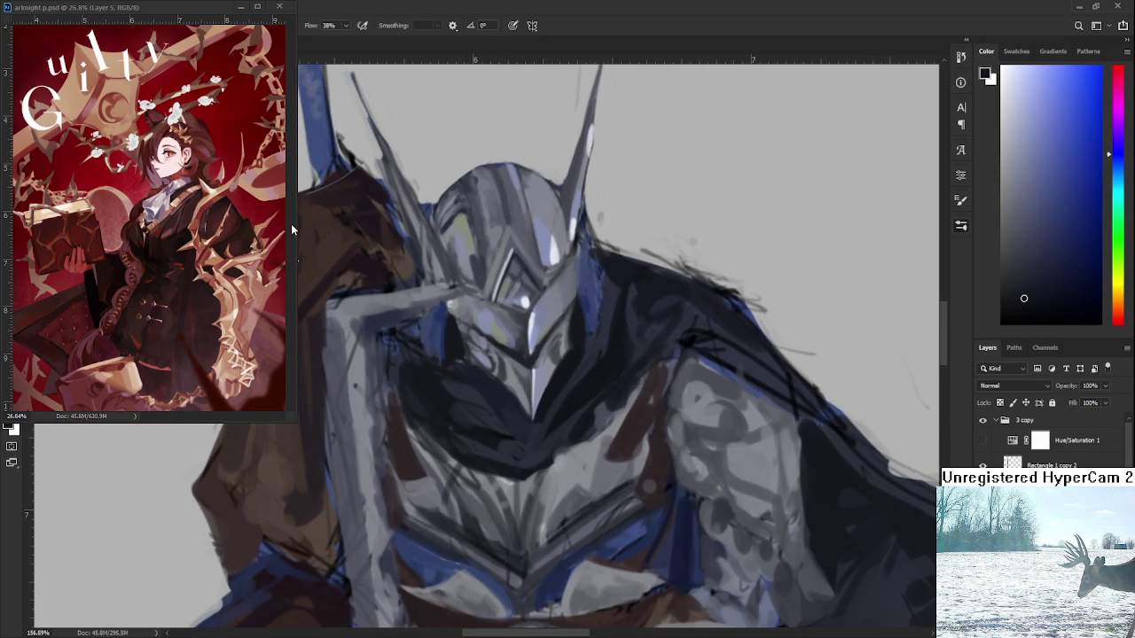
scroll(536, 394, "up", 1)
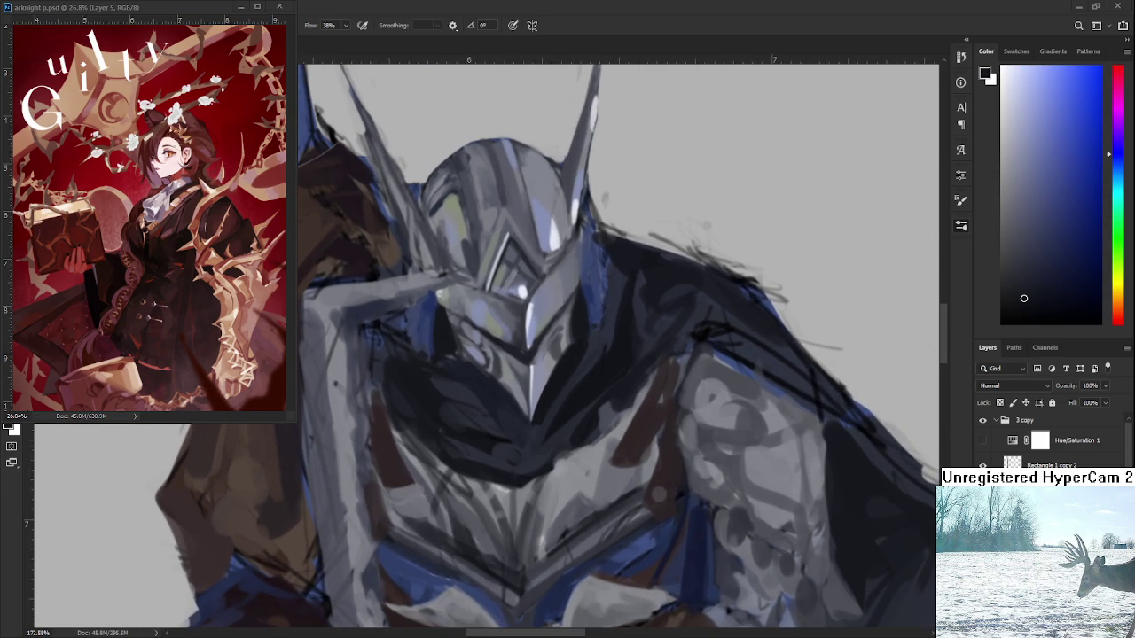
key("l")
mouse_move(499, 383)
left_mouse_down()
mouse_move(530, 362)
mouse_move(553, 387)
left_mouse_up()
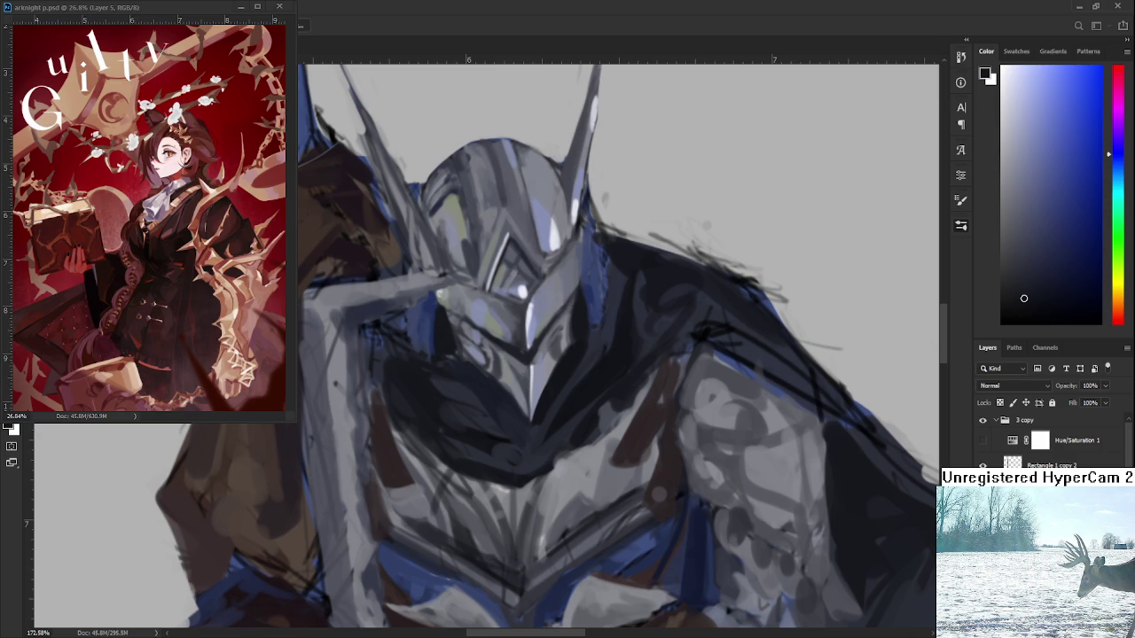
scroll(514, 397, "down", 5)
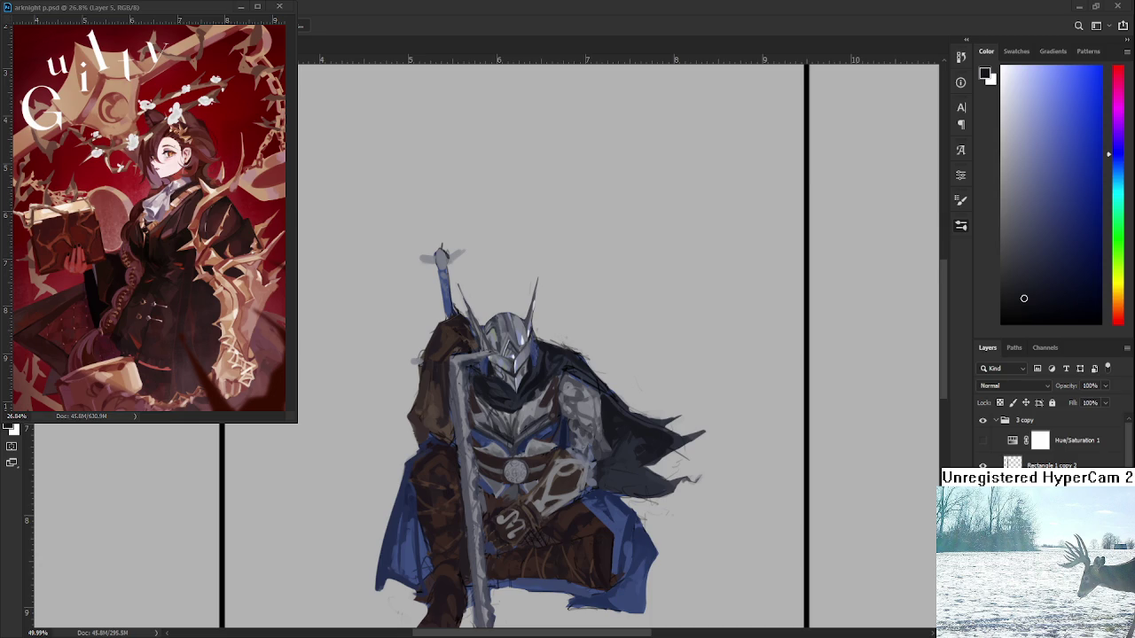
- Zoom into the helmet and sample darker blue-grey tones from it for shading
scroll(578, 456, "up", 1)
scroll(578, 456, "up", 1)
scroll(578, 456, "up", 1)
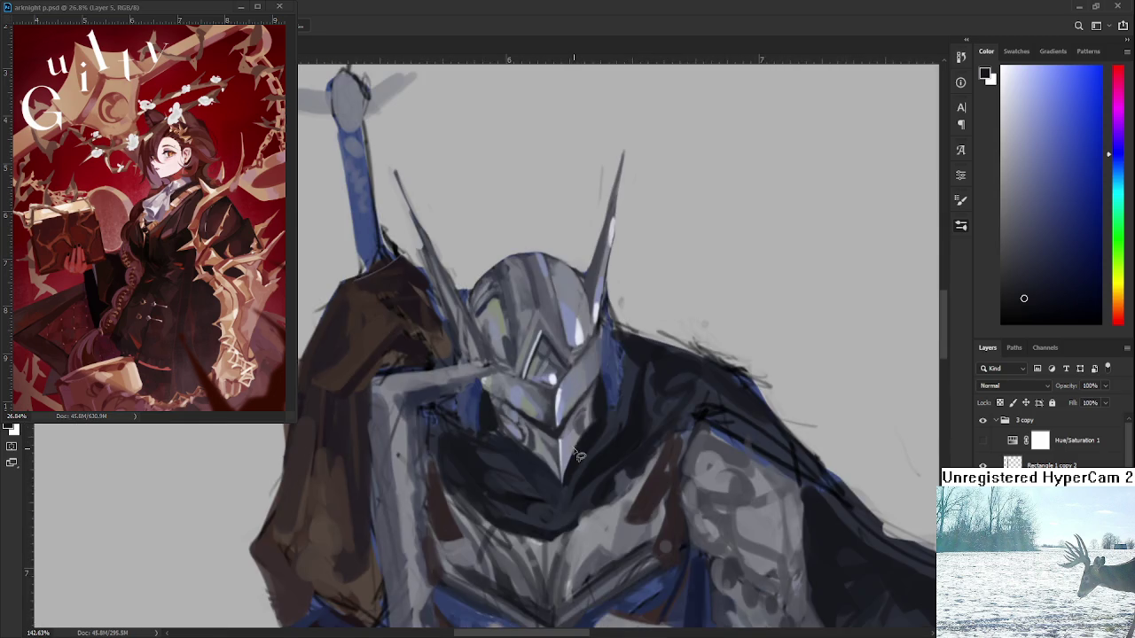
scroll(578, 456, "down", 2)
scroll(575, 444, "up", 1)
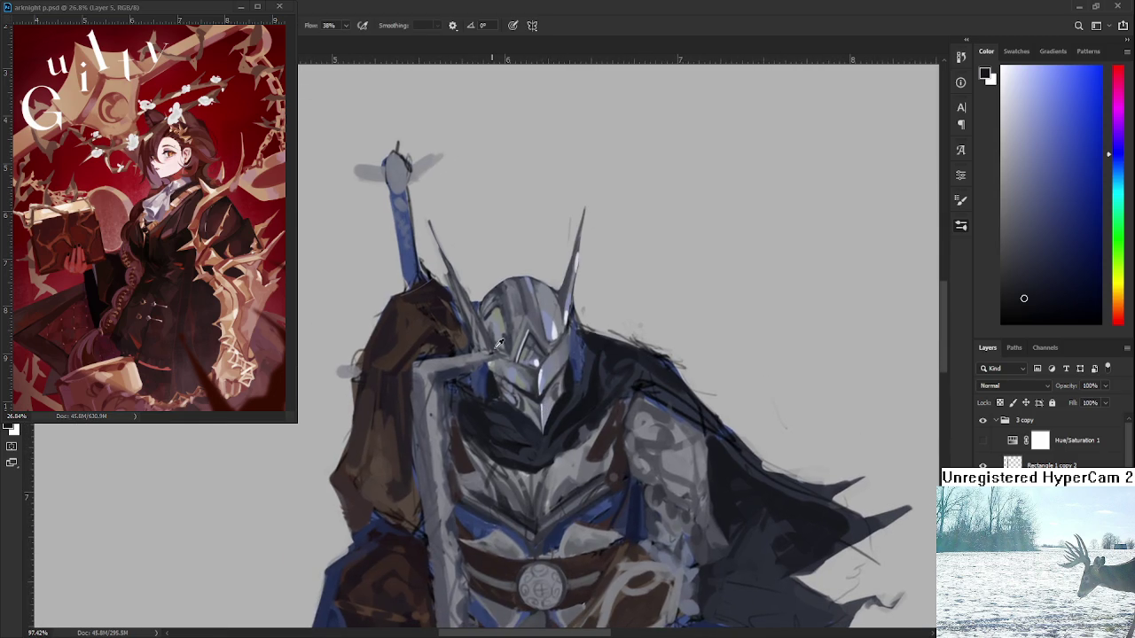
left_click(492, 355, "alt")
left_click_drag(502, 364, 523, 441)
left_click(535, 448, "alt")
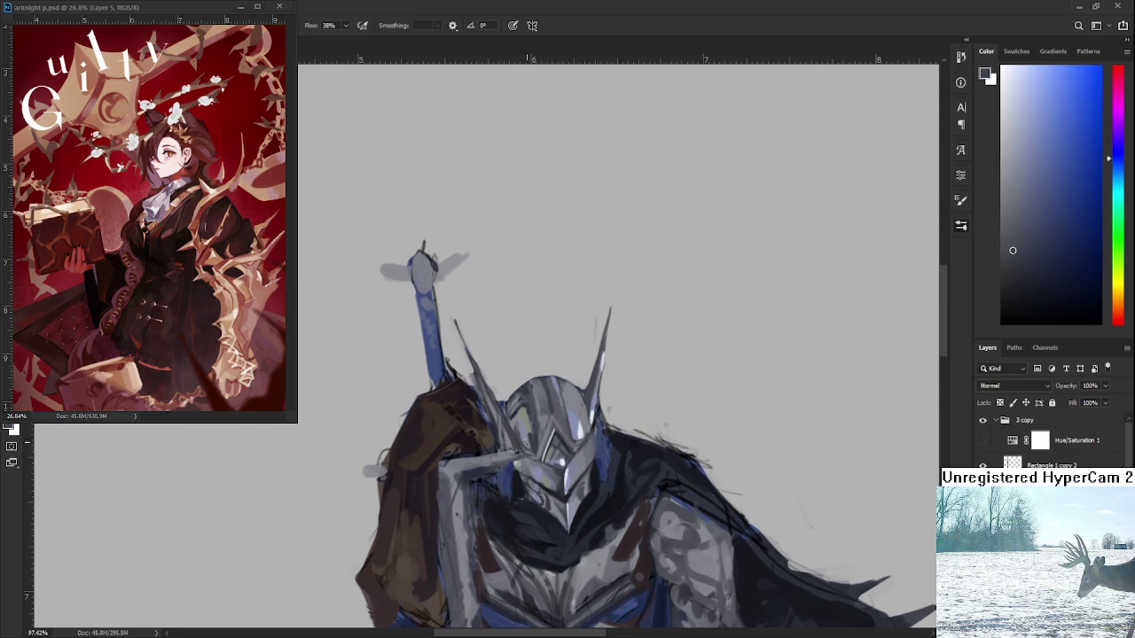
left_click(521, 477, "alt")
left_click(522, 479, "alt")
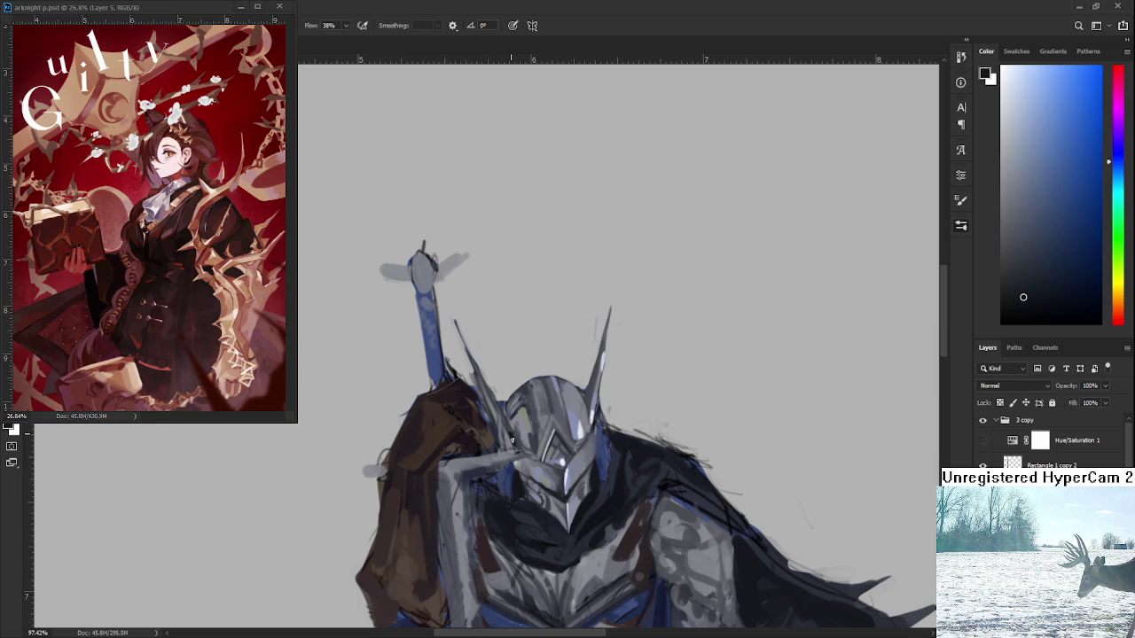
- Alternate lighter and darker blue-grey samples to build up the helmet shading
left_click(510, 434, "alt")
left_click(510, 436, "alt")
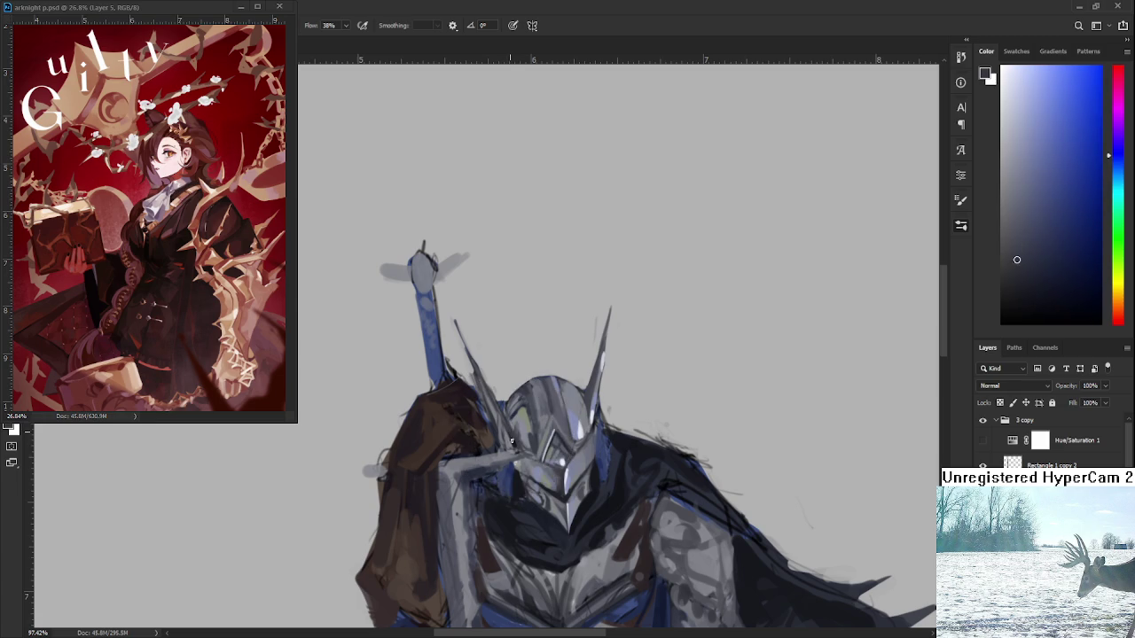
left_click(509, 435, "alt")
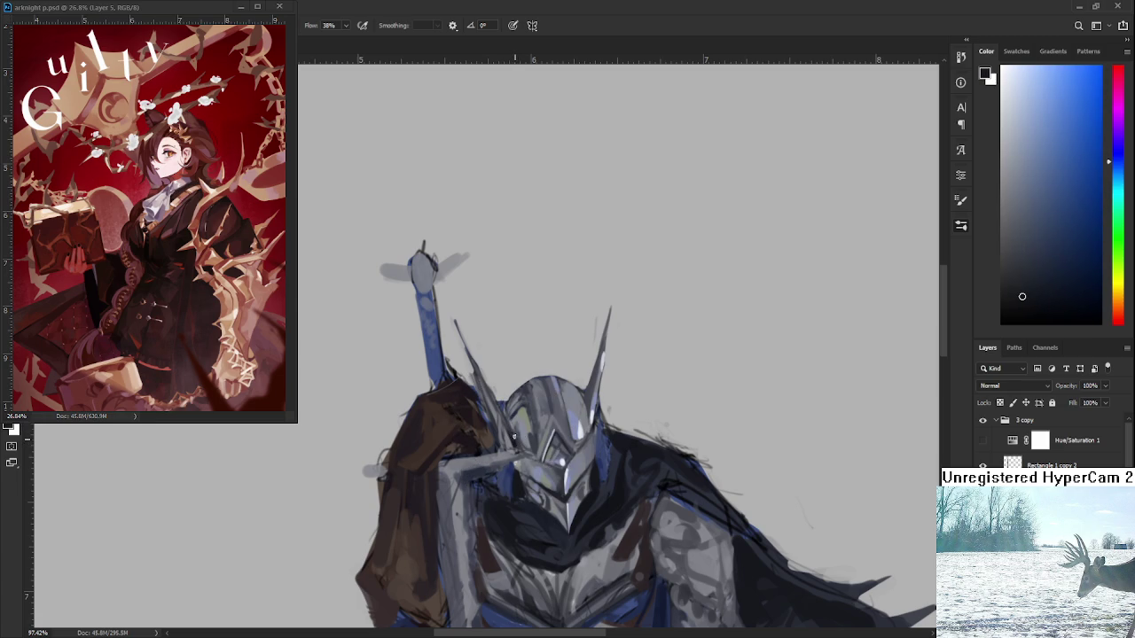
left_click(506, 420, "alt")
left_click(509, 432, "alt")
scroll(506, 413, "down", 2)
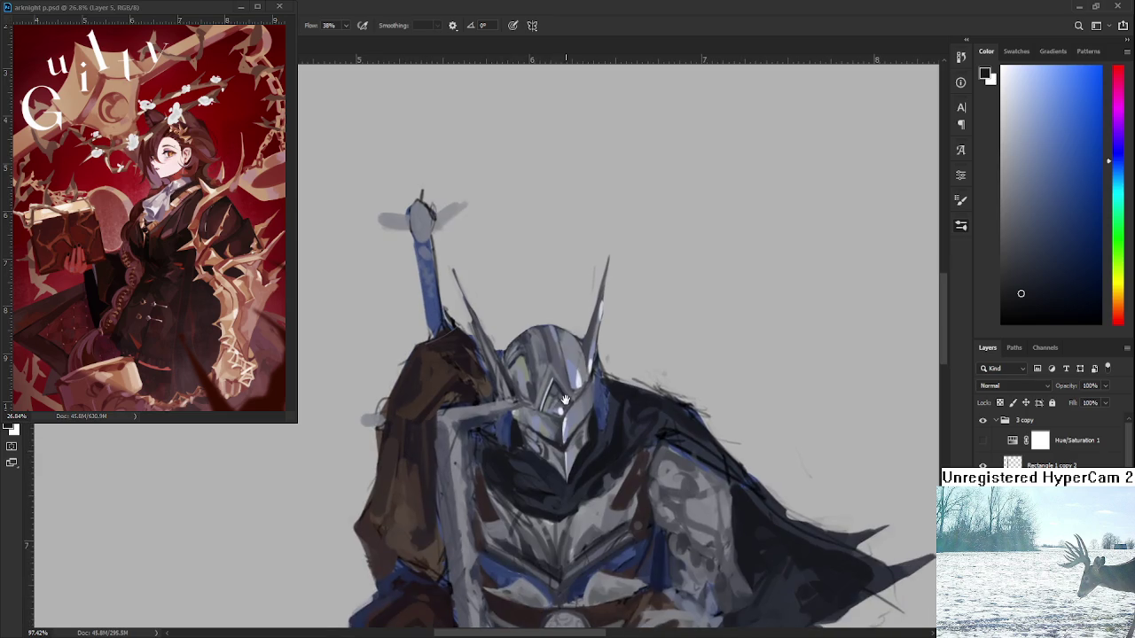
left_click_drag(506, 402, 520, 482)
left_click(548, 496, "alt")
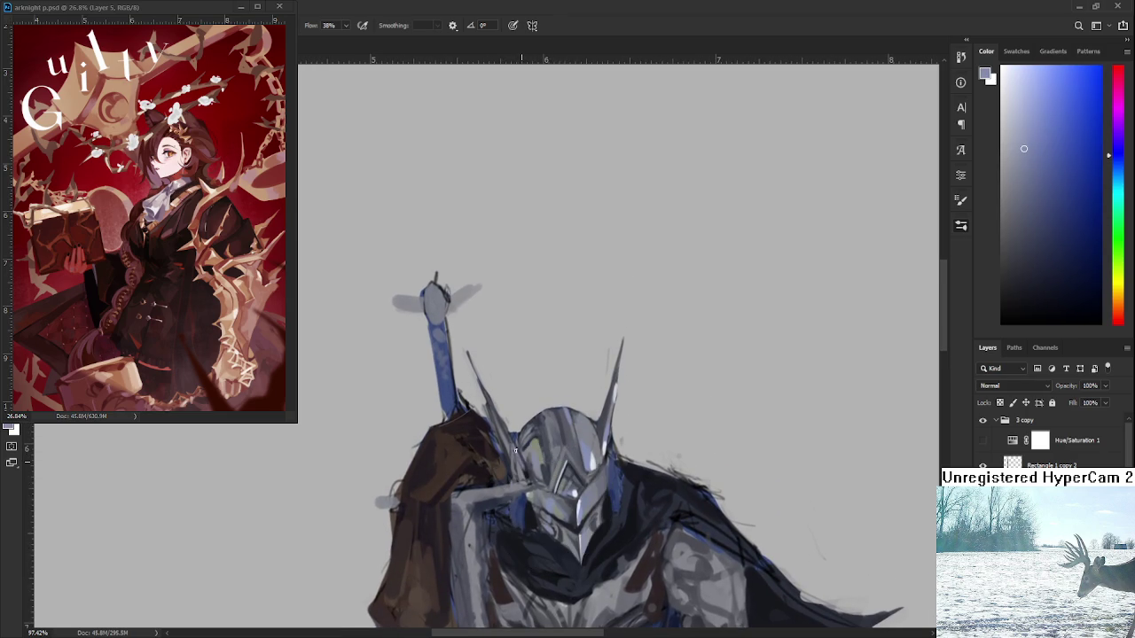
- Re-centre the helmet and add dark blue-grey and lighter grey touches along its edge
left_click_drag(514, 435, 529, 488)
left_click(531, 473, "alt")
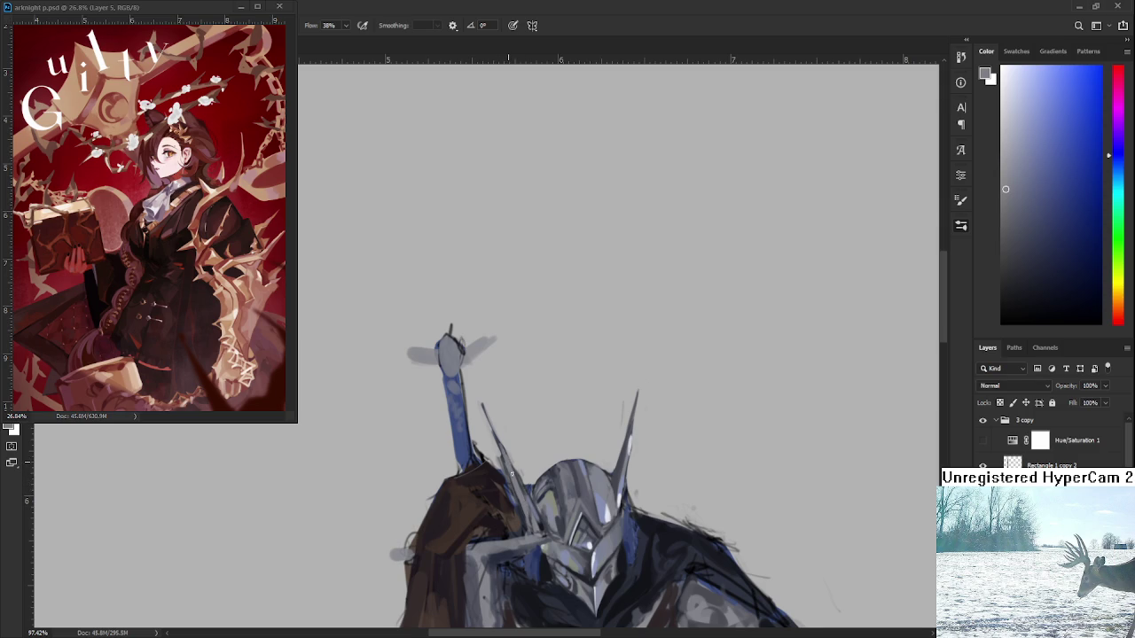
scroll(532, 513, "down", 1)
left_click(535, 451, "alt")
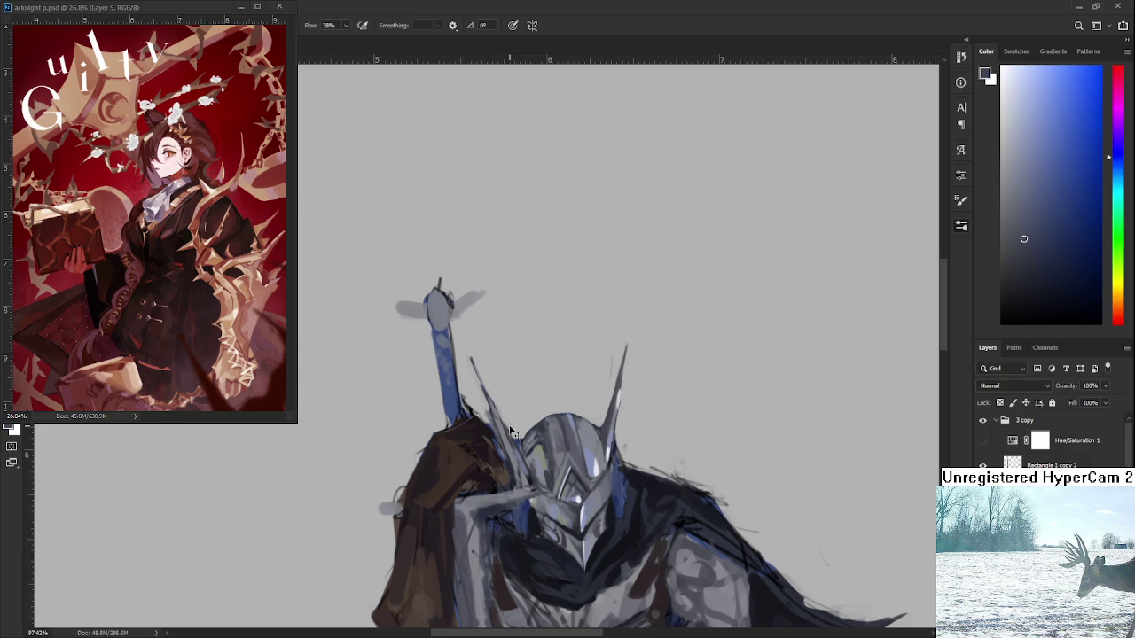
left_click(532, 476, "alt")
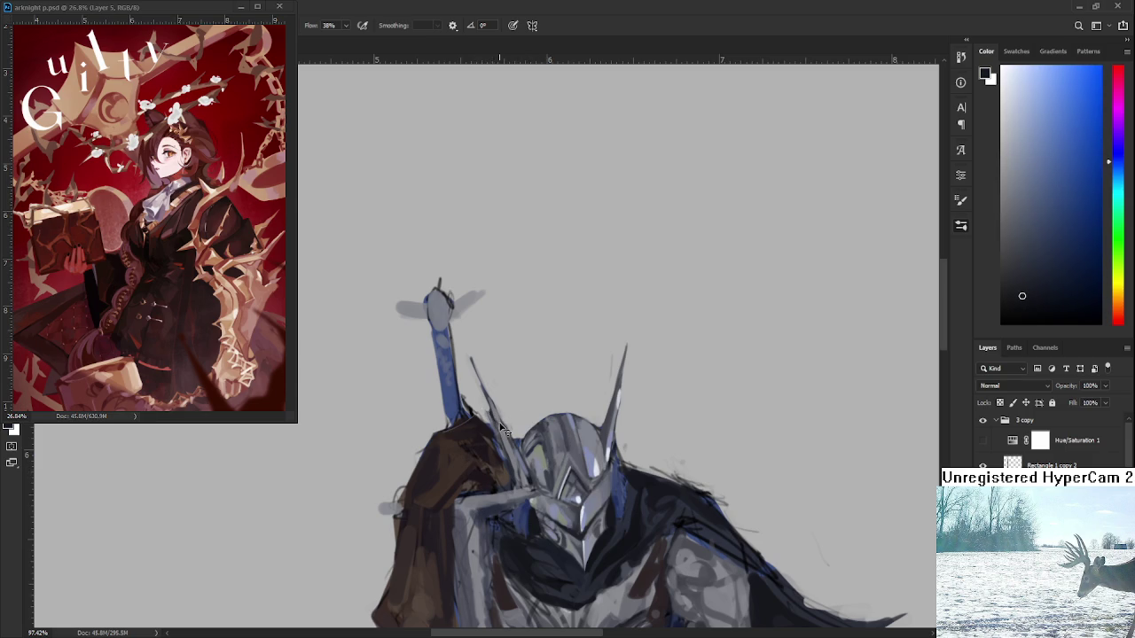
left_click(494, 416, "alt")
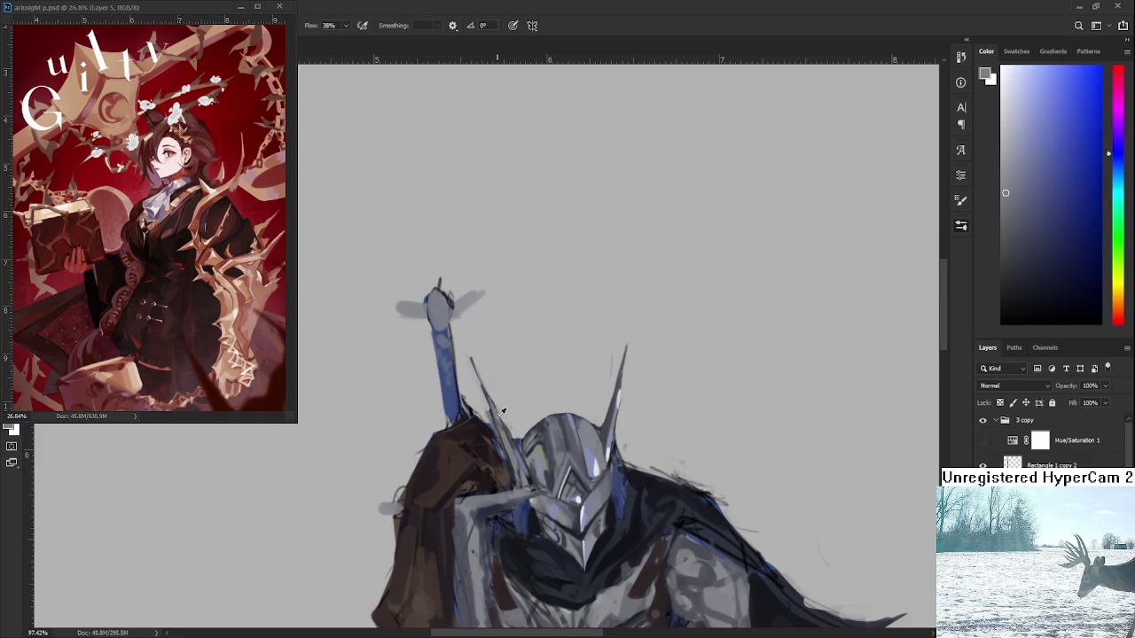
left_click(505, 419, "alt")
- Use the eraser briefly and reframe the view so the knight sits higher, then return to the brush
key("e")
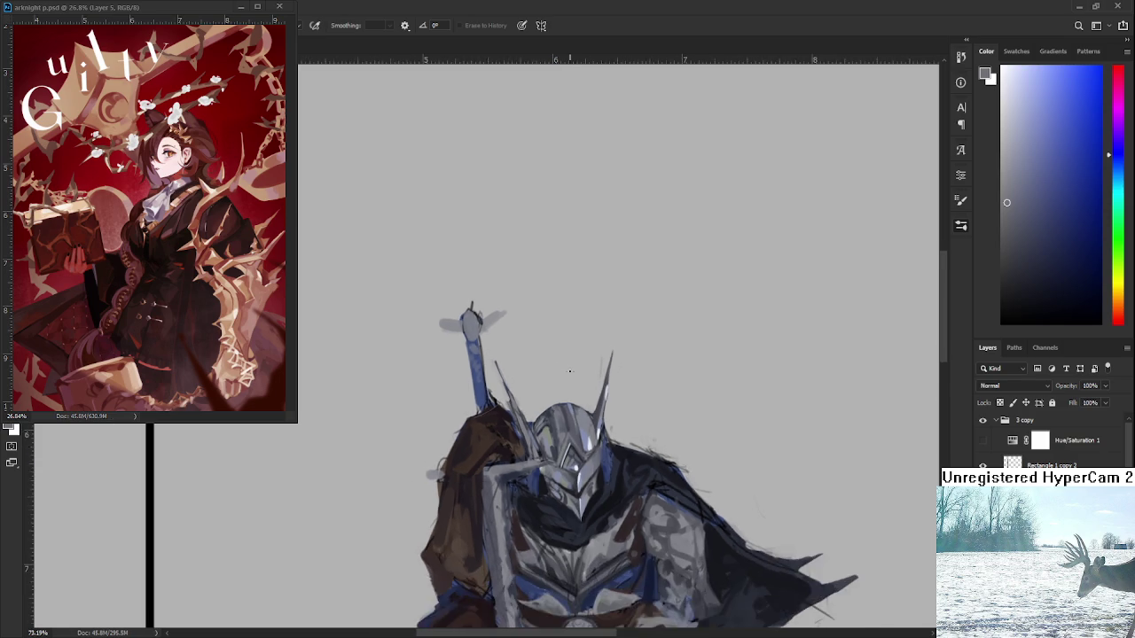
scroll(569, 368, "up", 1)
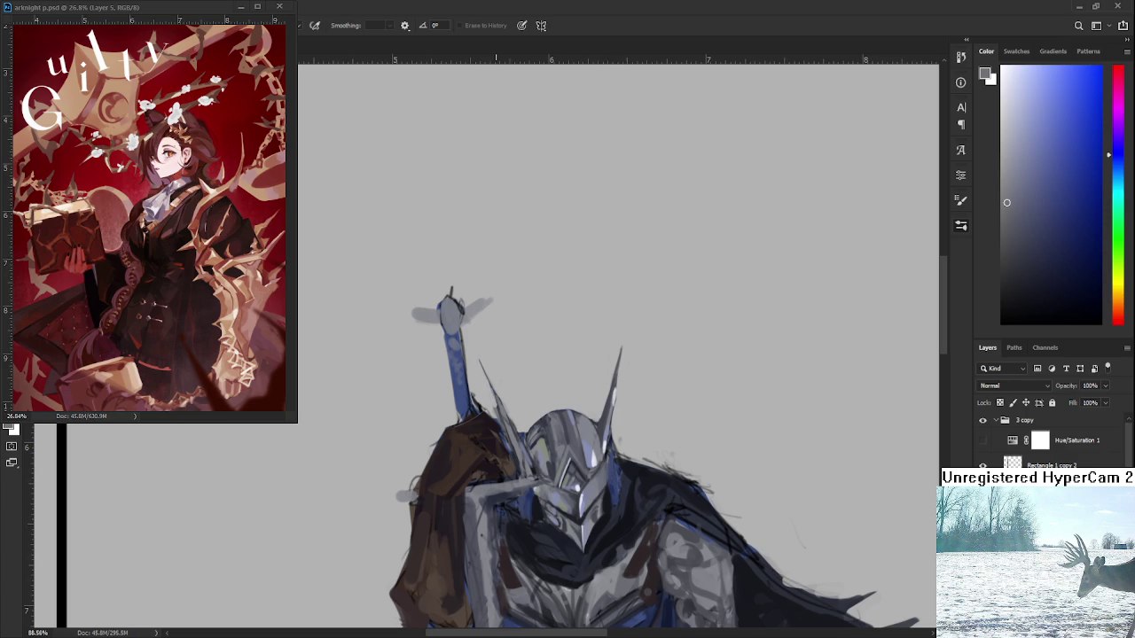
scroll(494, 399, "down", 2)
scroll(495, 399, "down", 2)
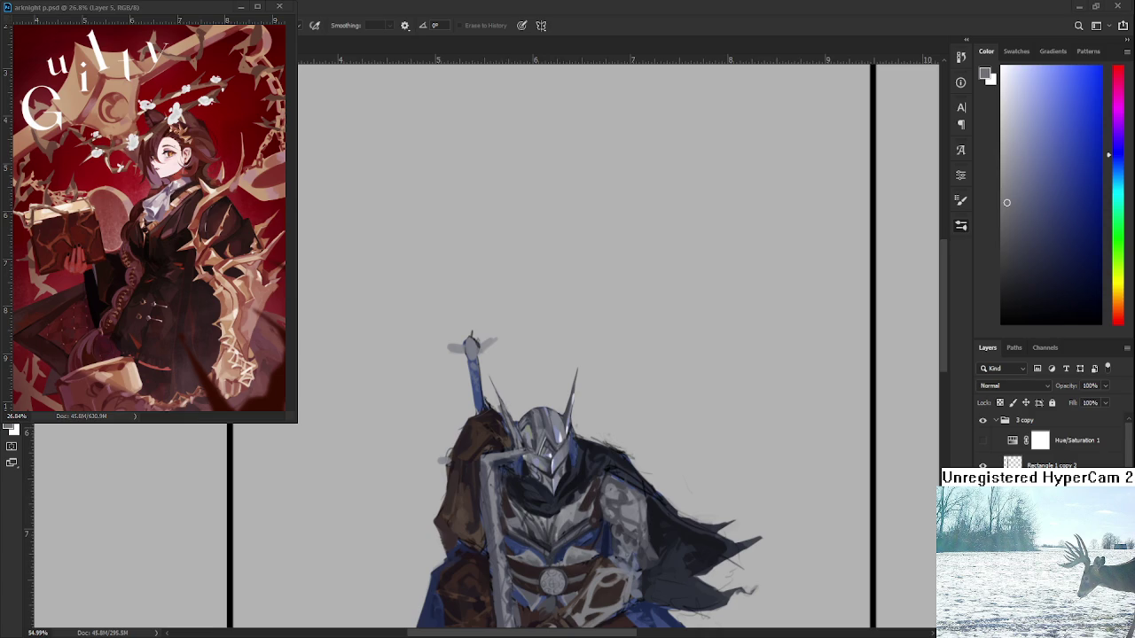
left_click_drag(565, 413, 572, 342)
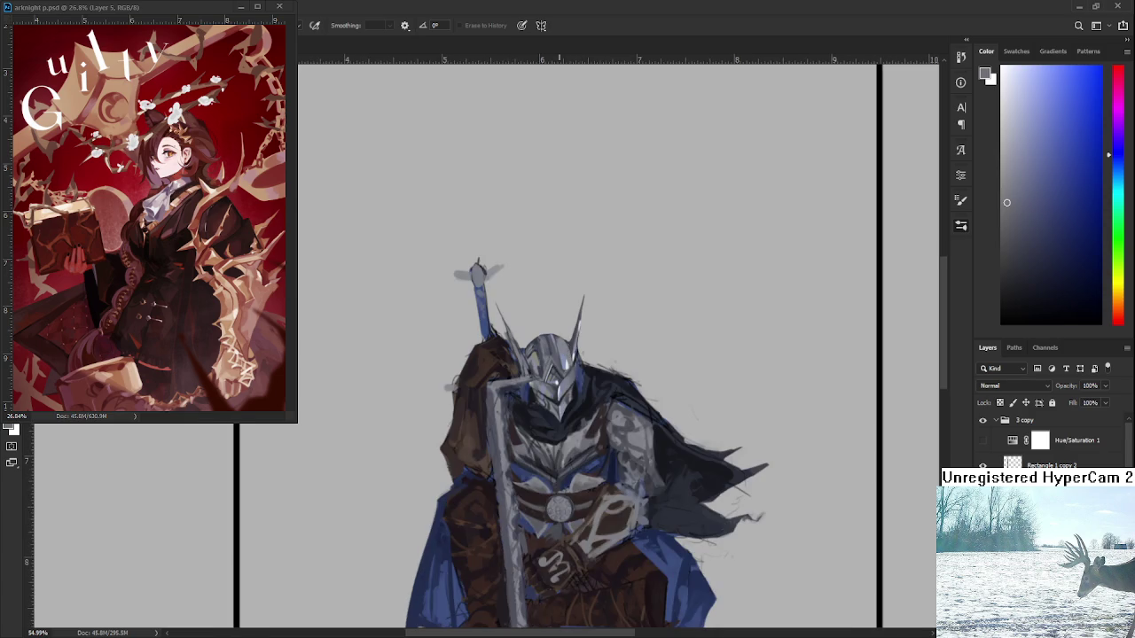
scroll(559, 357, "up", 7)
key("b")
- Sample colours near the sword and paint a dark accent on its edge
left_click(585, 380, "alt")
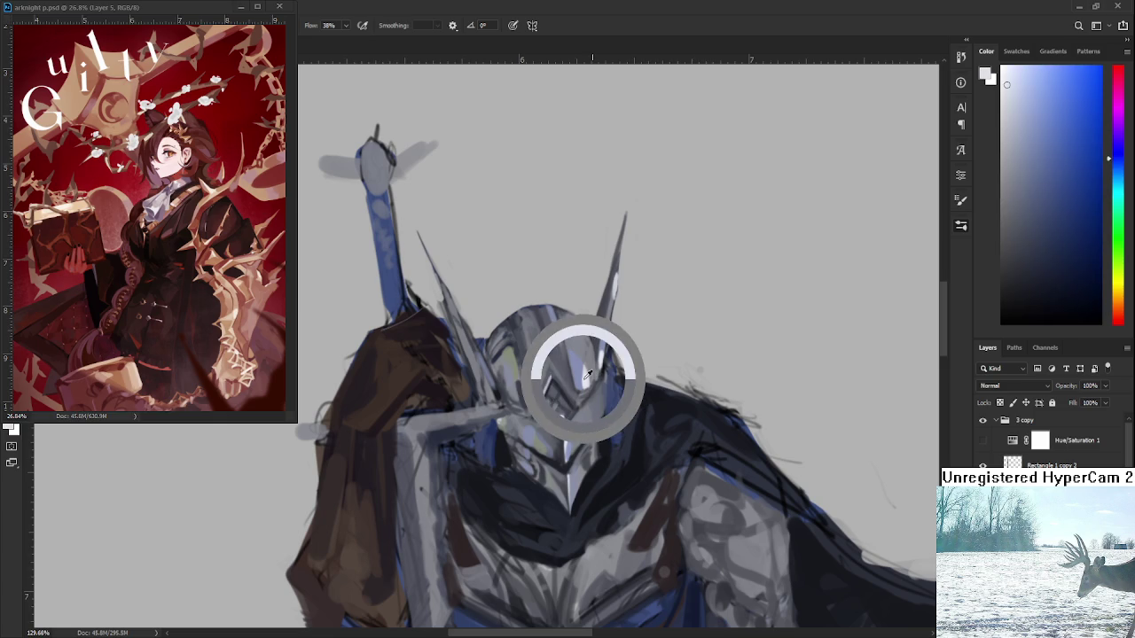
scroll(584, 379, "up", 3)
left_click_drag(490, 447, 517, 473)
left_click(519, 456, "alt")
left_click(512, 466, "alt")
- Sample near-white and paint a light highlight streak along the sword edge
left_click(513, 465, "alt")
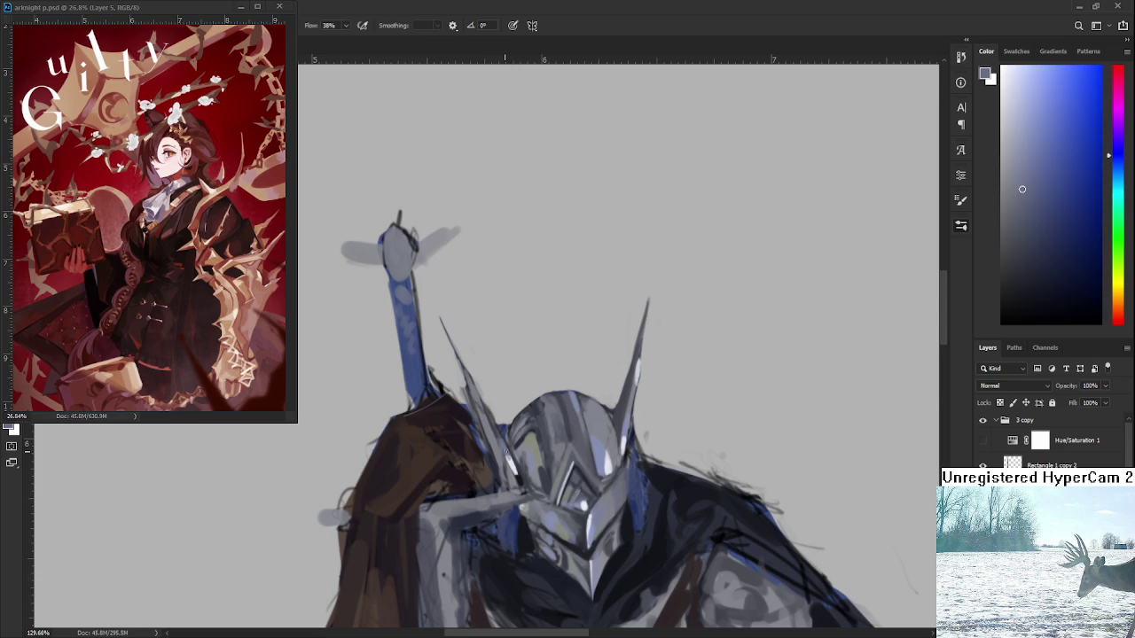
left_click(511, 460, "alt")
left_click(509, 461, "alt")
left_click_drag(510, 460, 514, 470)
- Pick a darker grey-blue, adjust the zoom, and paste the owl image into the document
left_click(507, 461, "alt")
scroll(520, 396, "down", 3)
scroll(520, 396, "down", 2)
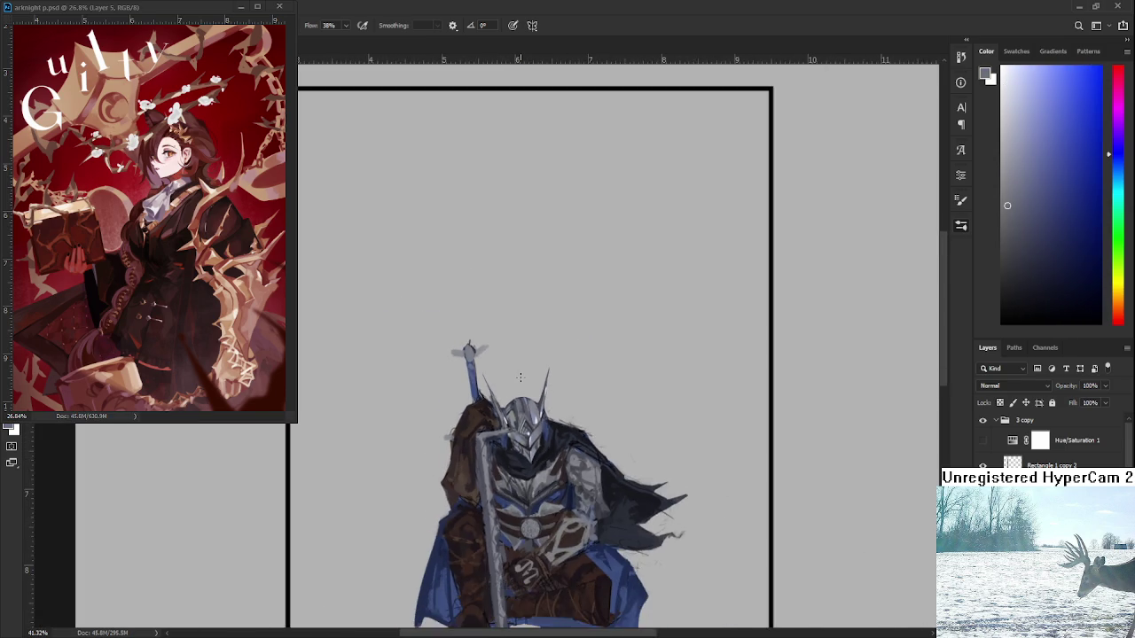
scroll(520, 396, "up", 1)
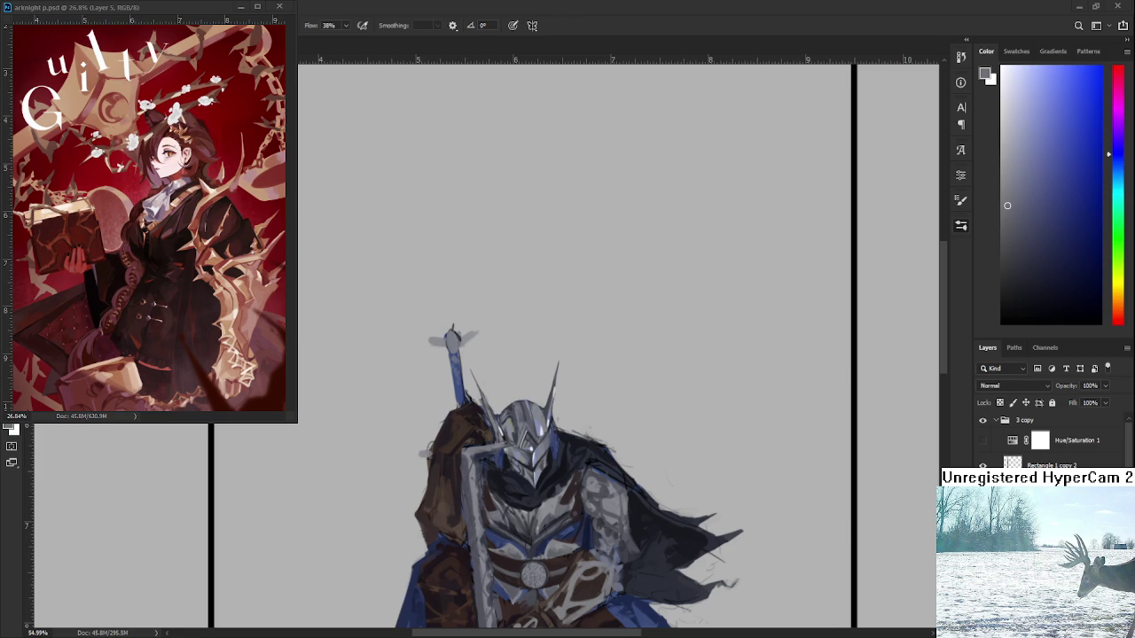
key("ctrl+v")
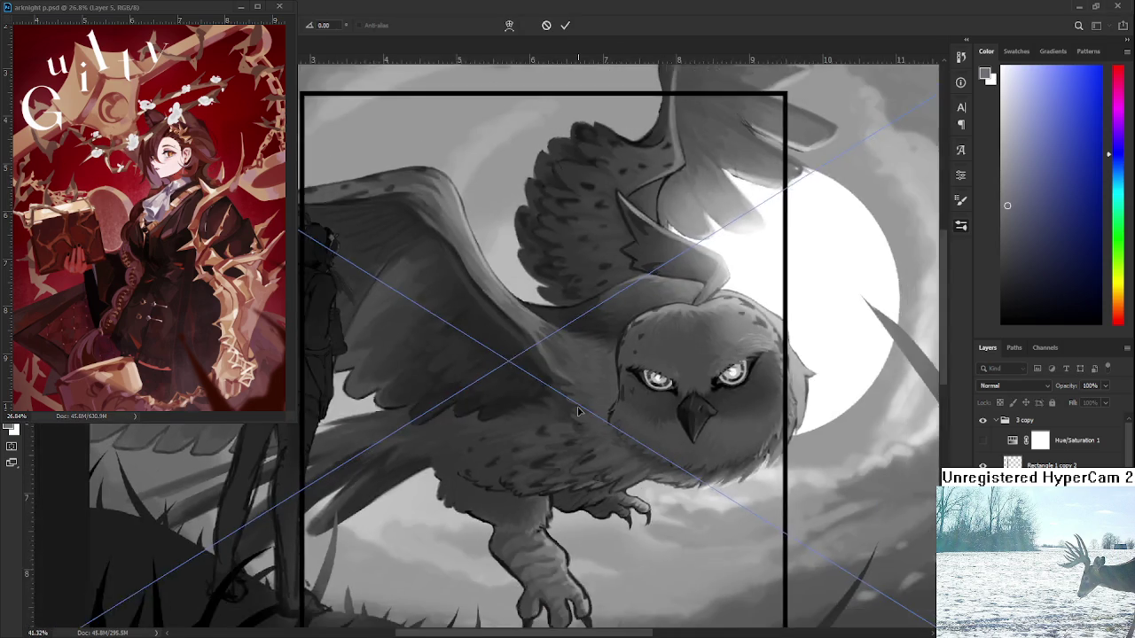
scroll(669, 495, "down", 3)
left_click_drag(681, 436, 475, 301)
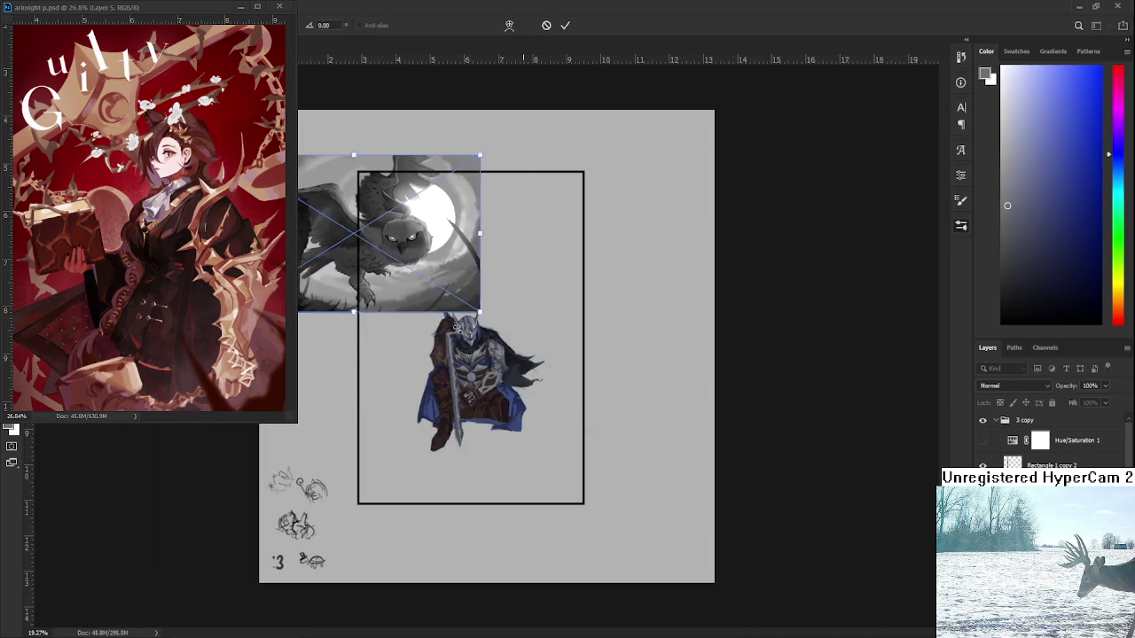
left_click_drag(404, 284, 502, 383)
key("Return")
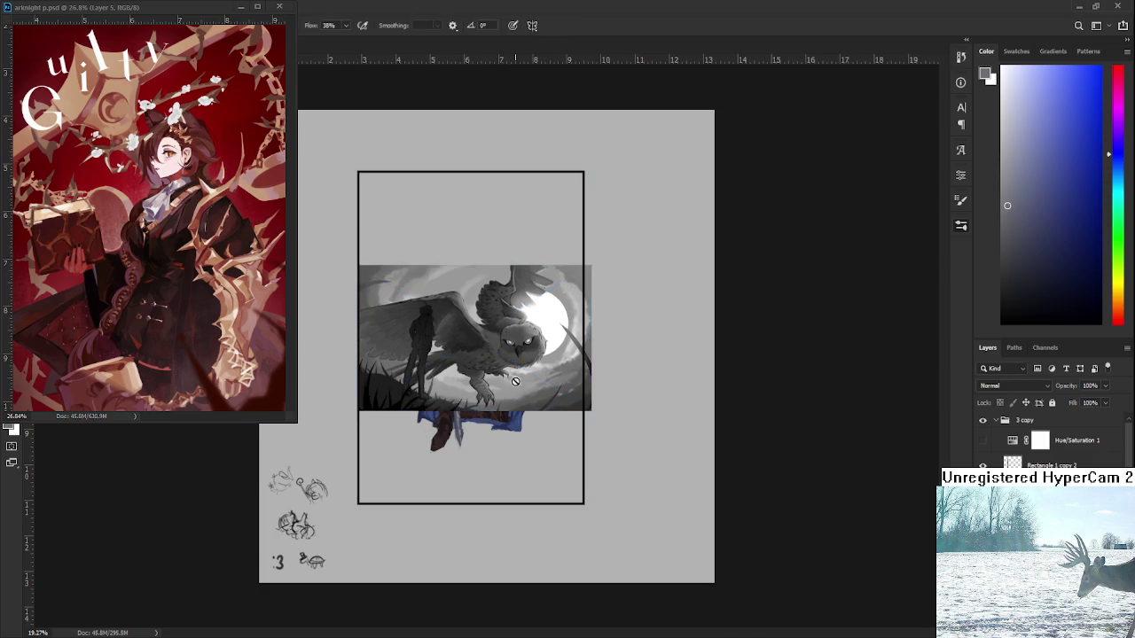
scroll(502, 383, "up", 2)
scroll(507, 390, "up", 2)
left_click_drag(511, 397, 541, 444)
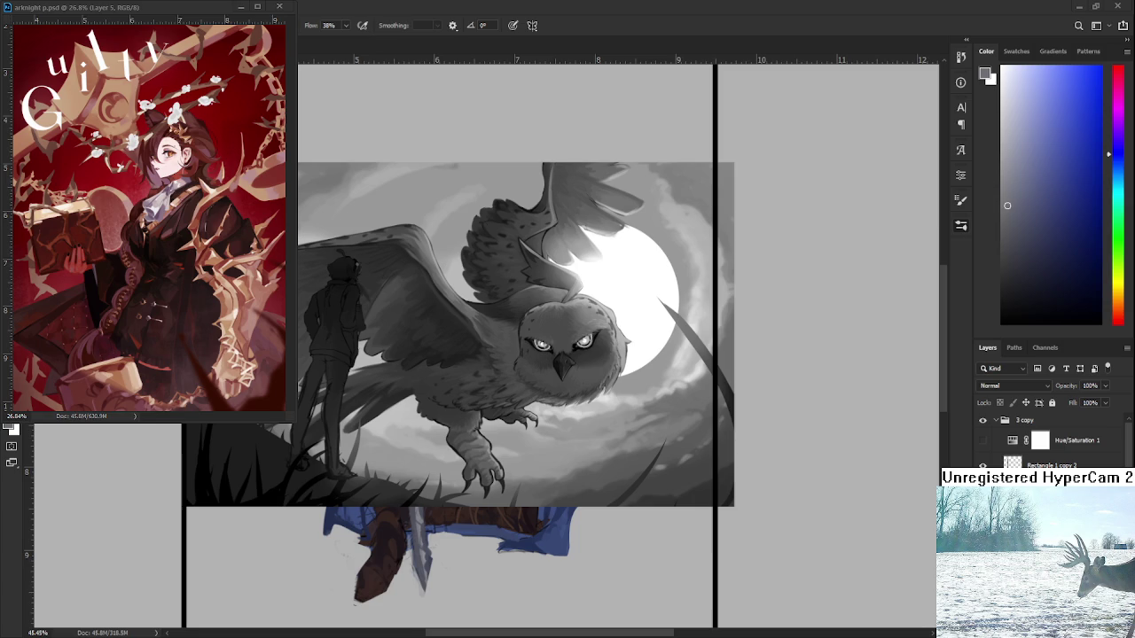
key("ctrl+Tab")
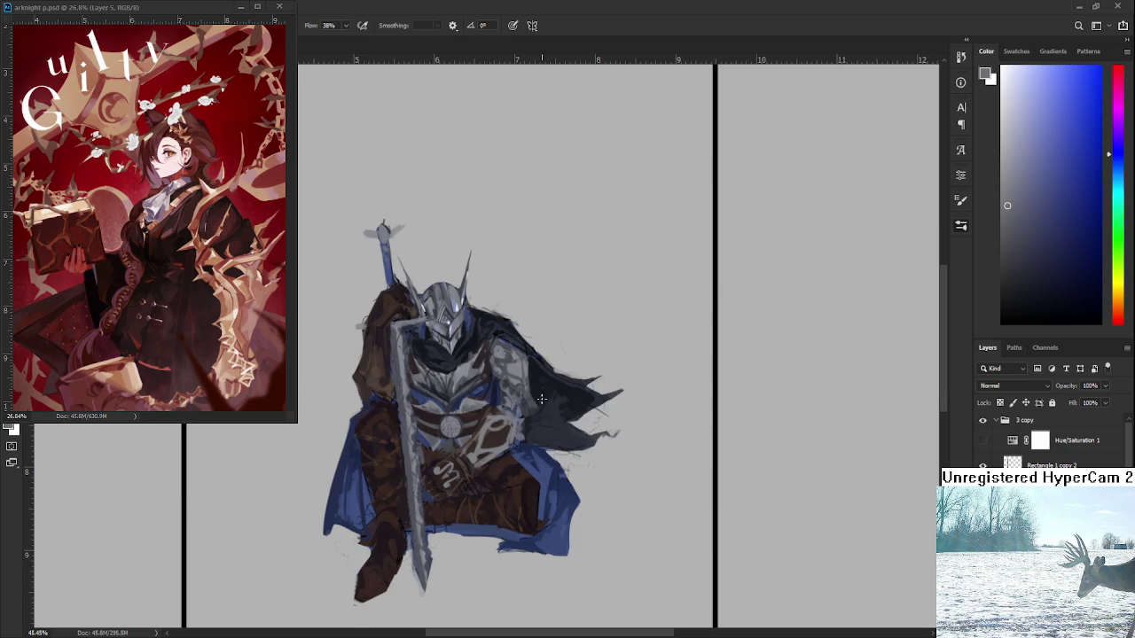
- Zoom in and sample darker tones from the knight's armour
scroll(555, 404, "up", 2)
scroll(568, 395, "up", 1)
scroll(581, 388, "up", 2)
scroll(594, 382, "up", 2)
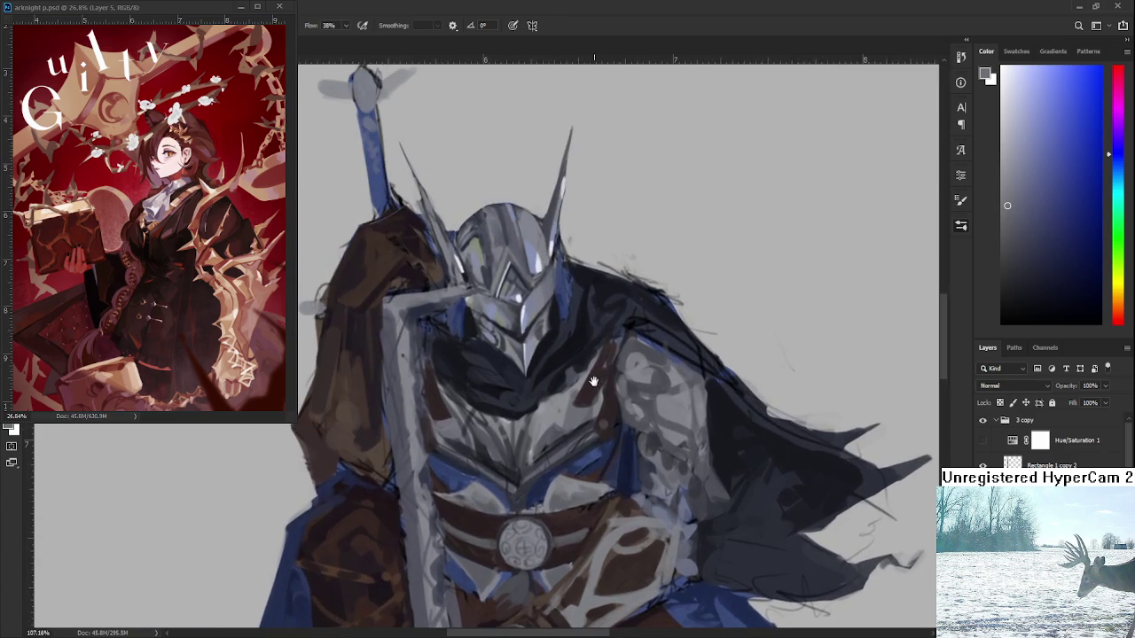
scroll(592, 380, "down", 2)
scroll(559, 376, "up", 2)
scroll(540, 373, "up", 1)
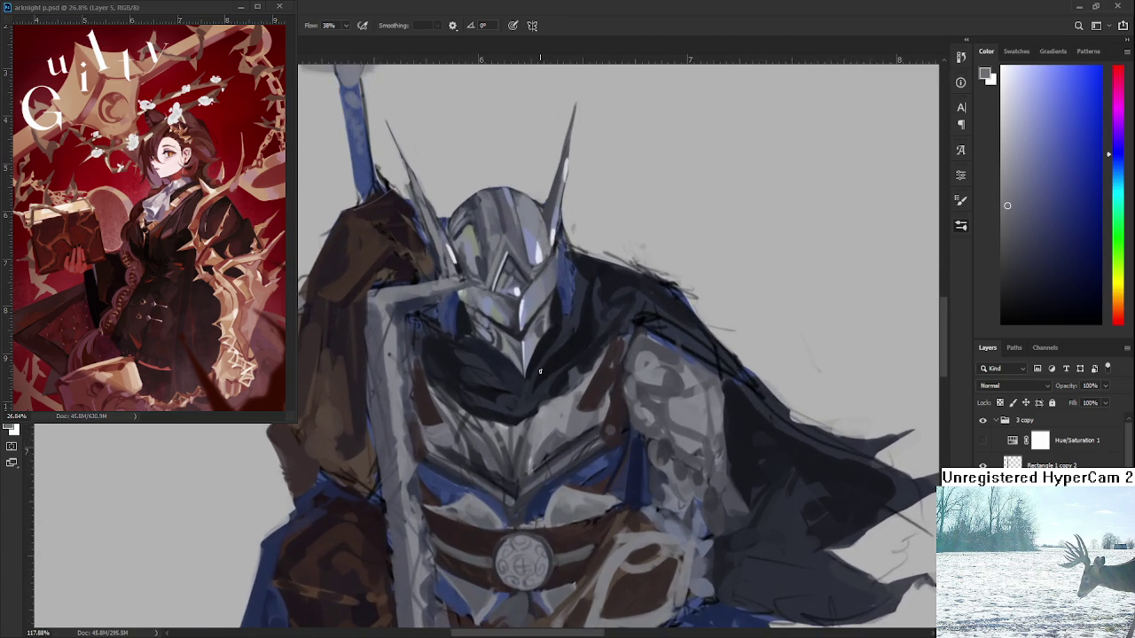
scroll(540, 372, "up", 1)
left_click(489, 395, "alt")
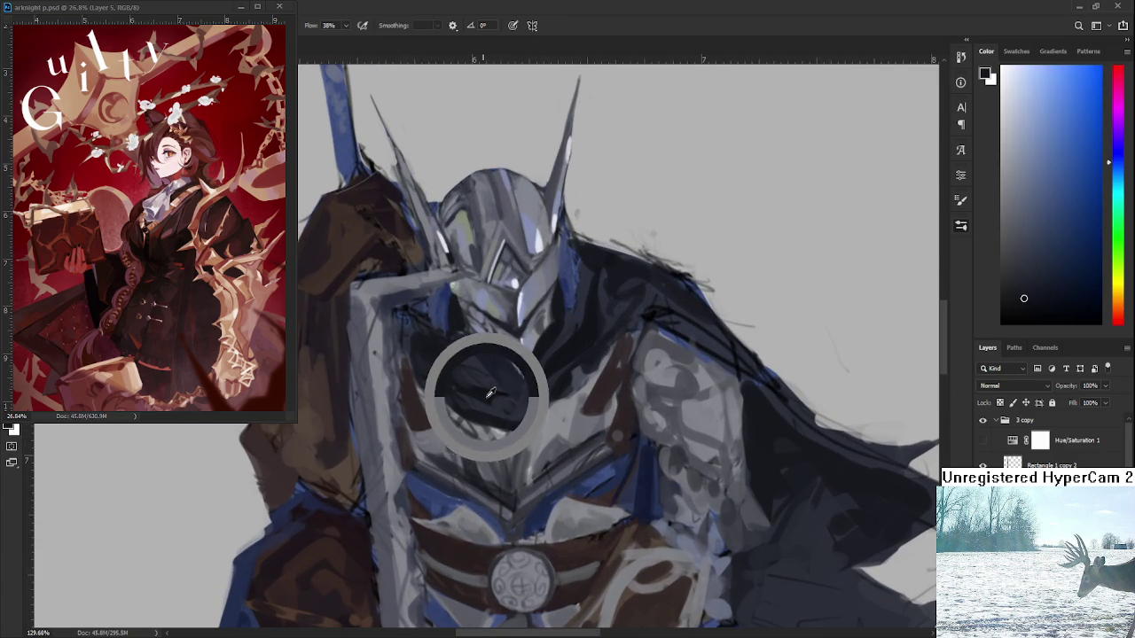
left_click(507, 404, "alt")
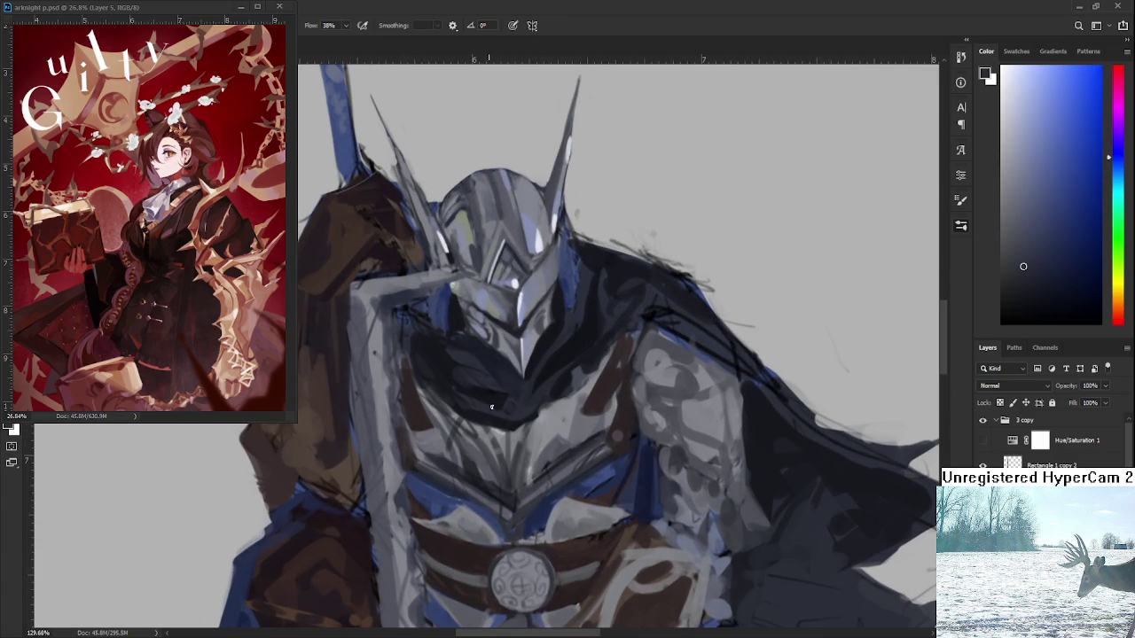
- Sample chest colours and pick a lighter shade for the chest shading
left_click(519, 394, "alt")
left_click(505, 407, "alt")
left_click(504, 410, "alt")
left_click(507, 408, "alt")
left_click_drag(507, 411, 494, 396)
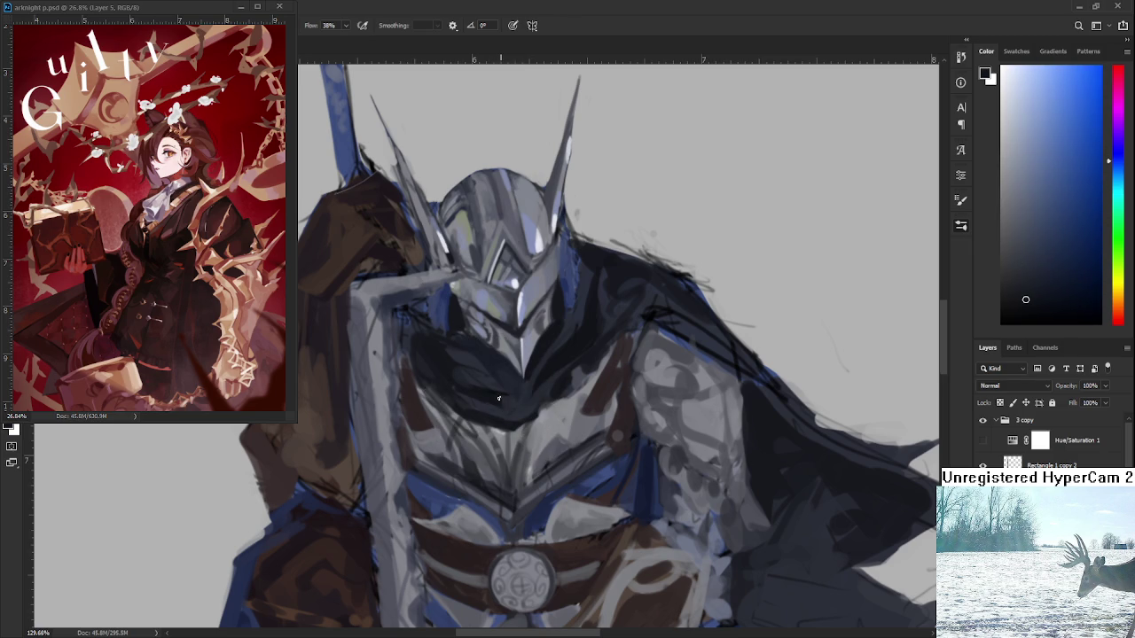
left_click(513, 394, "alt")
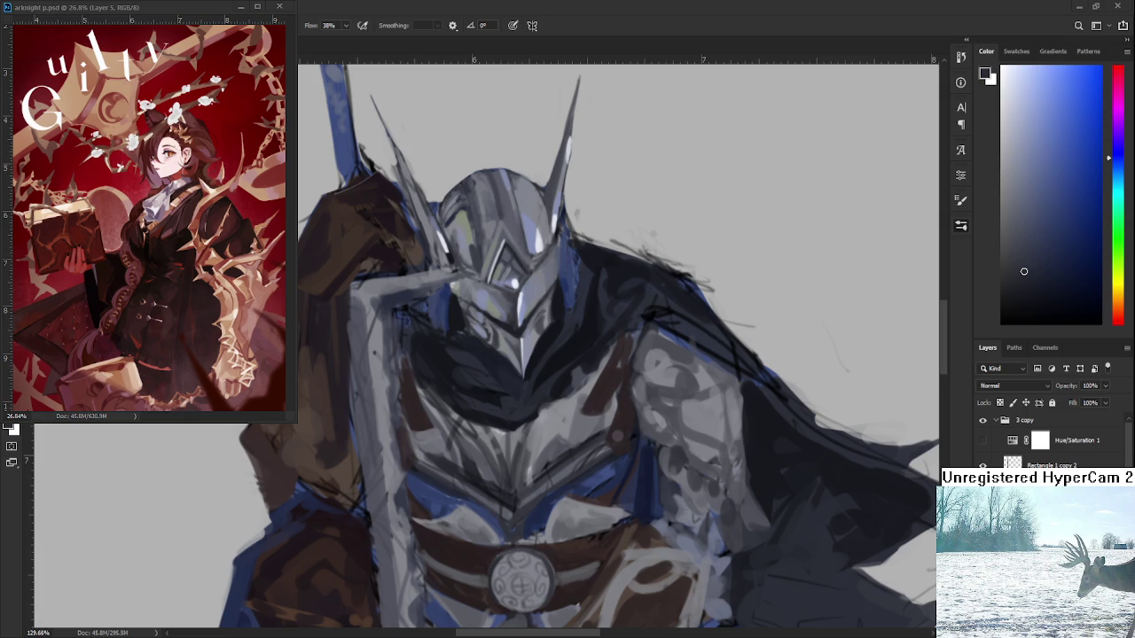
- Zoom out and close the floating arknight p.psd reference window
scroll(548, 408, "down", 2)
scroll(548, 408, "down", 1)
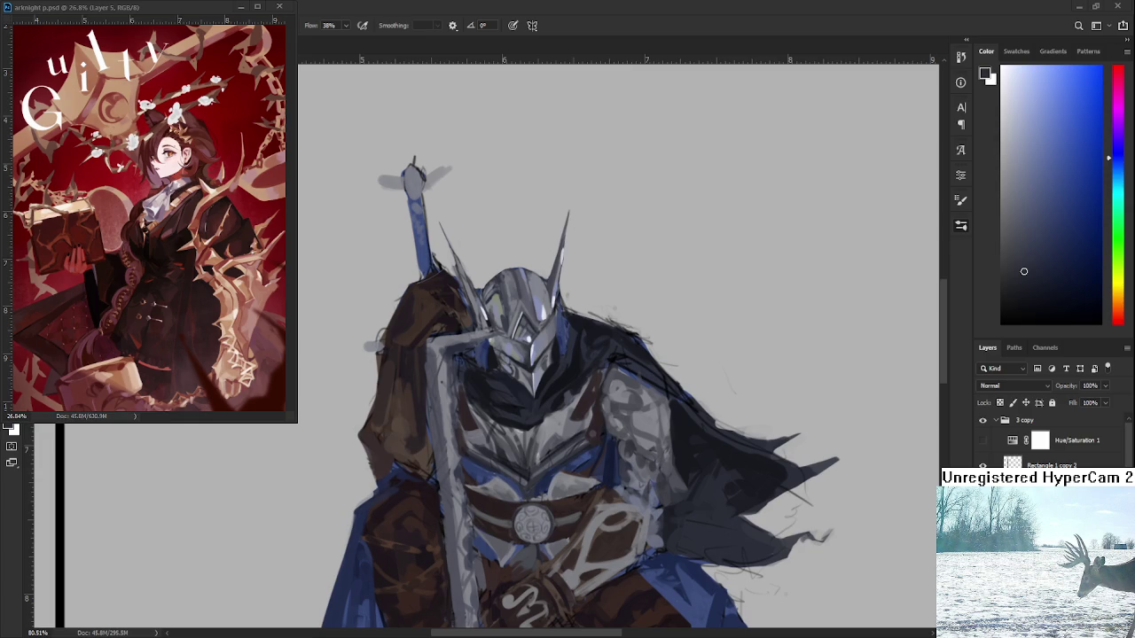
left_click(15, 29)
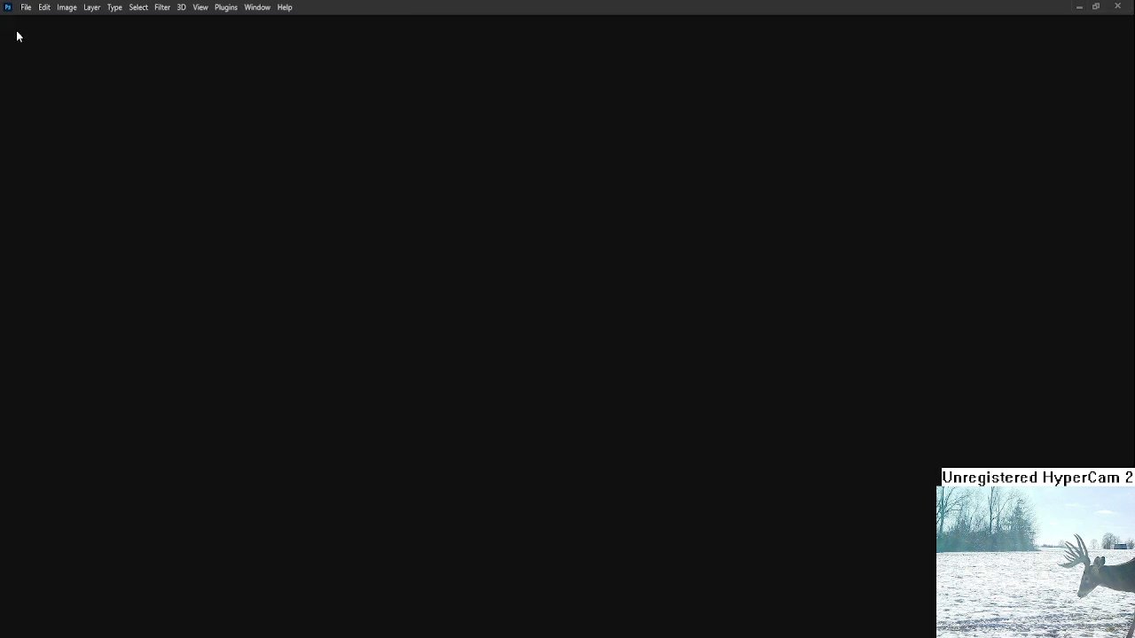
- Open Raid.psd from recent files and zoom in on the girl's hair
left_click(373, 207)
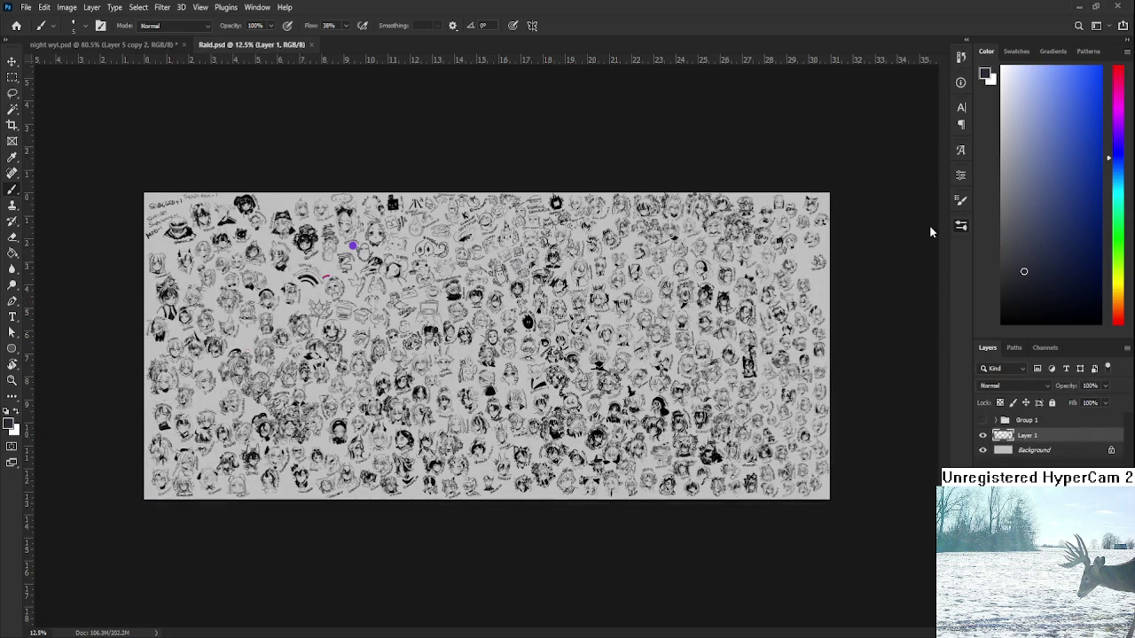
scroll(681, 353, "up", 10)
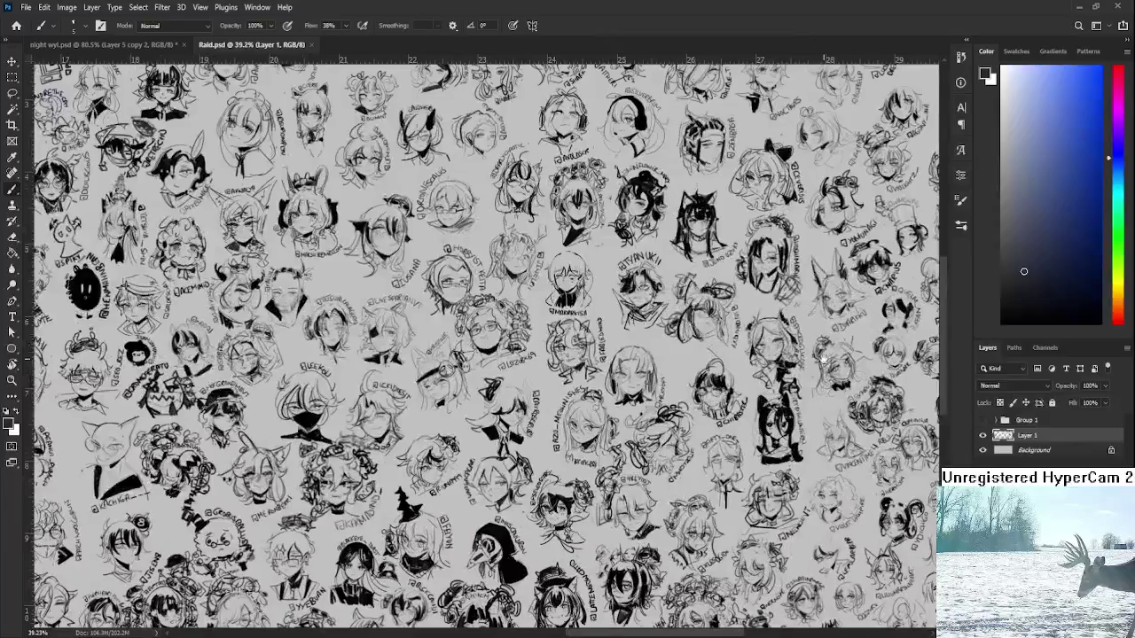
scroll(681, 353, "up", 2)
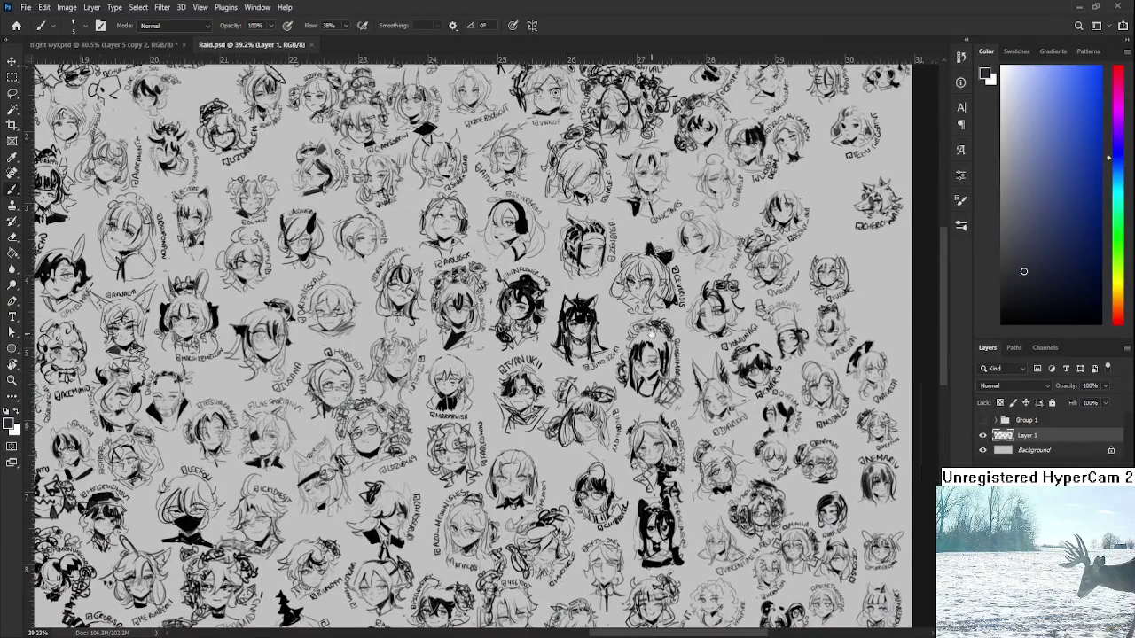
scroll(671, 408, "up", 2)
scroll(672, 408, "up", 8)
scroll(671, 408, "up", 3)
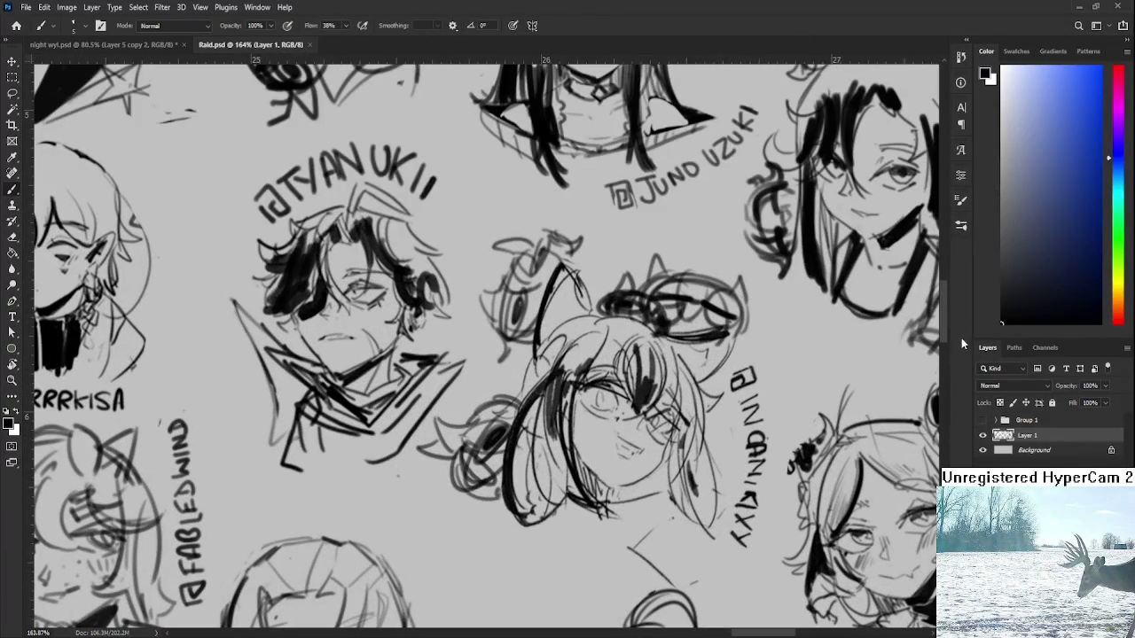
scroll(536, 417, "down", 2)
- Sketch loose curved strokes extending the lower loop of the girl's hair
left_click_drag(502, 399, 583, 439)
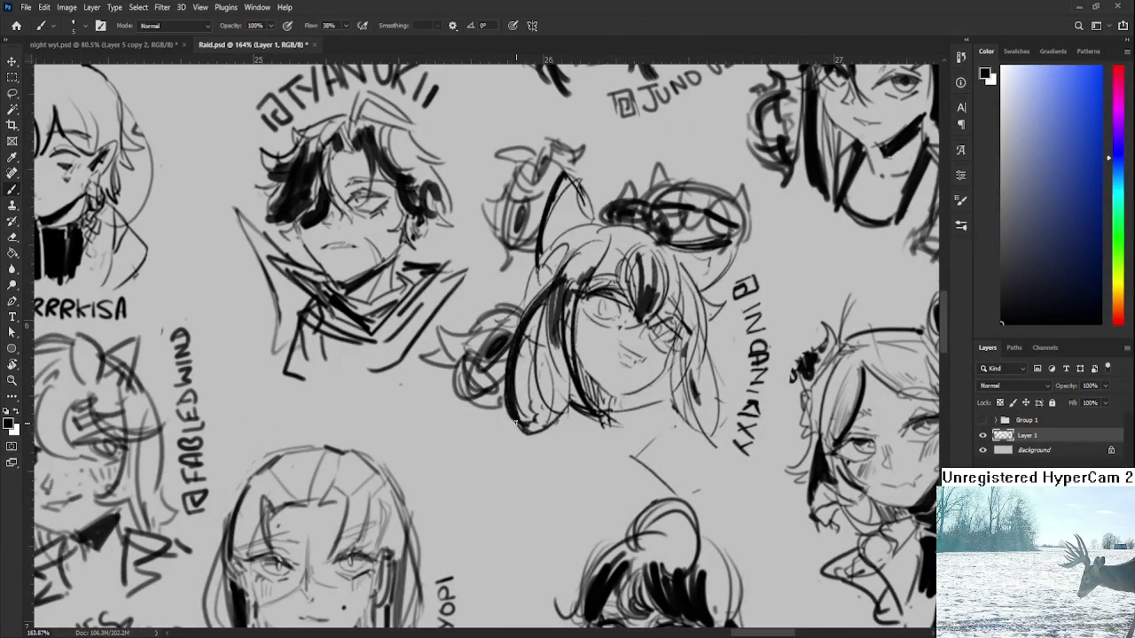
left_click_drag(511, 422, 583, 467)
key("ctrl+z")
mouse_move(553, 427)
left_mouse_down()
mouse_move(545, 444)
mouse_move(564, 443)
mouse_move(543, 467)
mouse_move(509, 462)
mouse_move(507, 405)
mouse_move(494, 454)
left_mouse_up()
mouse_move(493, 414)
left_mouse_down()
mouse_move(496, 474)
mouse_move(571, 476)
mouse_move(587, 417)
left_mouse_up()
left_click_drag(574, 461, 585, 417)
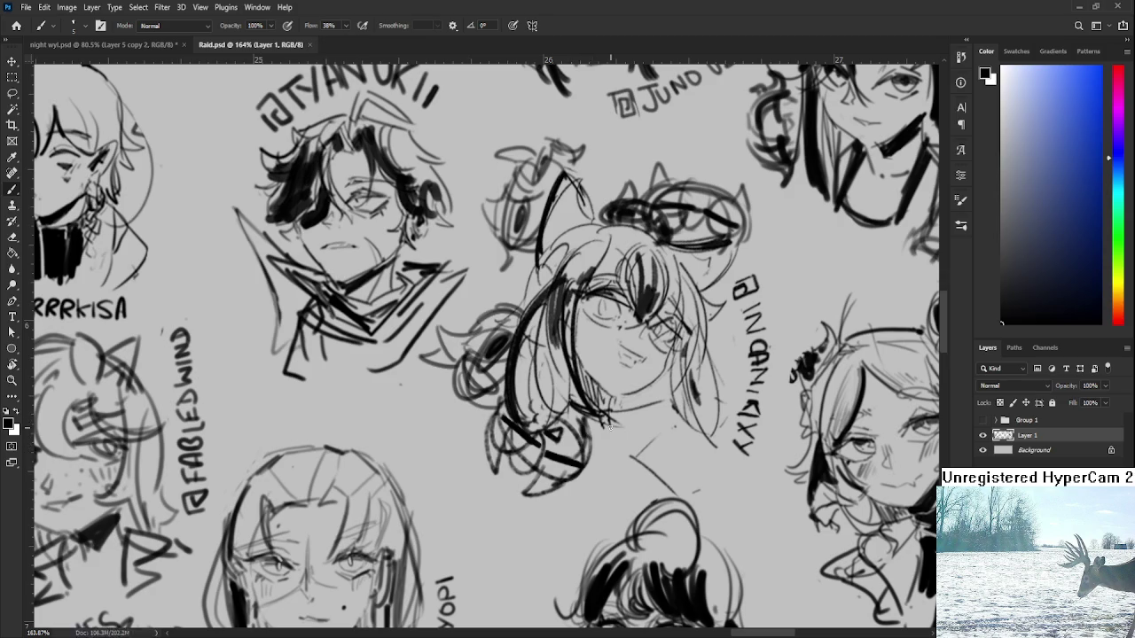
- Zoom out and close the Raid.psd sheet
scroll(611, 416, "down", 4)
scroll(612, 417, "down", 4)
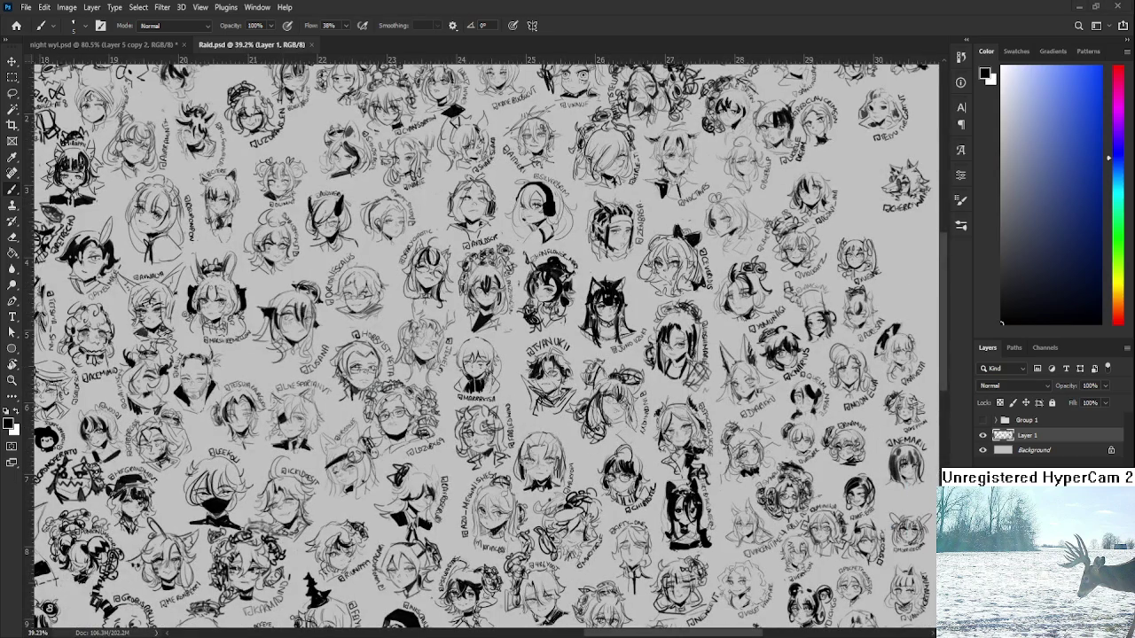
left_click(312, 45)
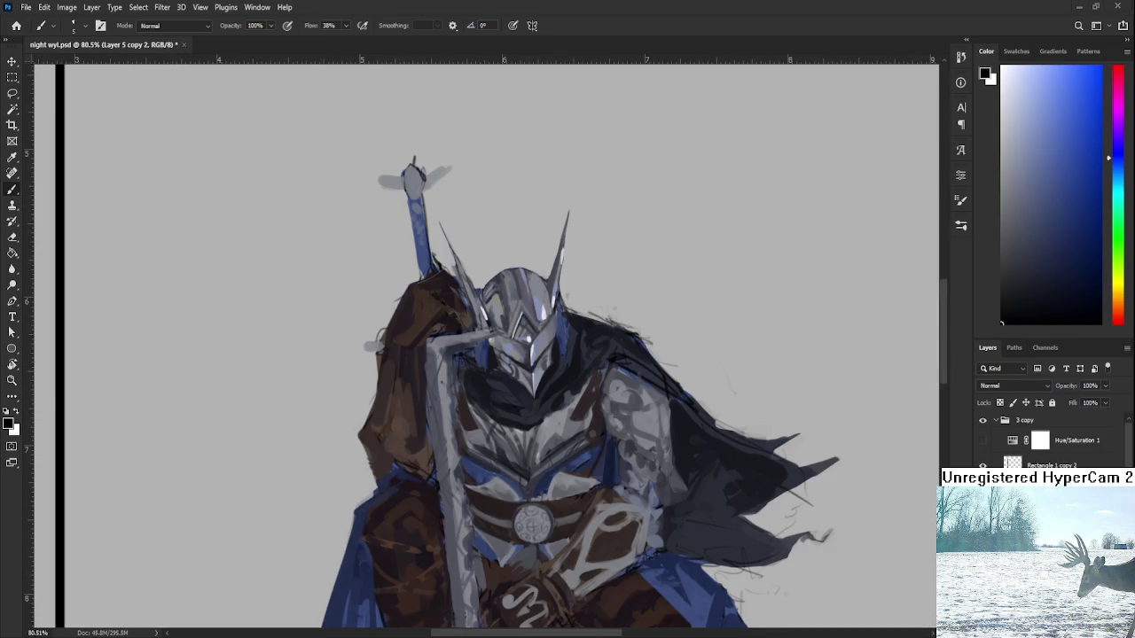
- Zoom in on the helmet and sample blue-grey tones from it
scroll(550, 337, "up", 1)
scroll(532, 364, "up", 1)
scroll(528, 377, "up", 1)
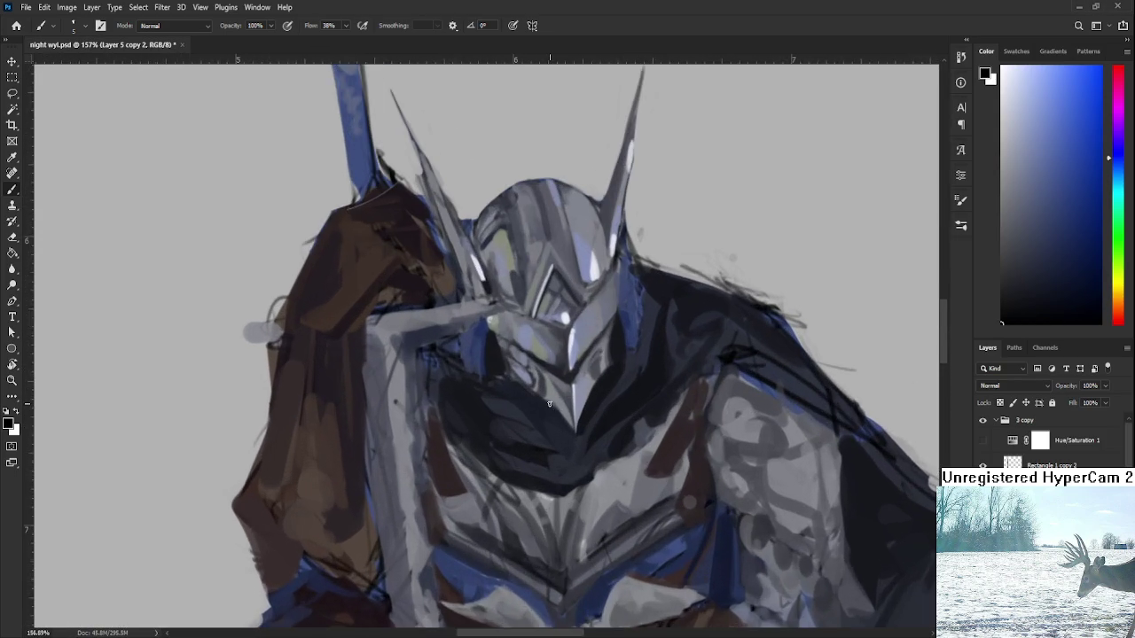
scroll(526, 381, "up", 2)
scroll(526, 381, "down", 1)
left_click(601, 398, "alt")
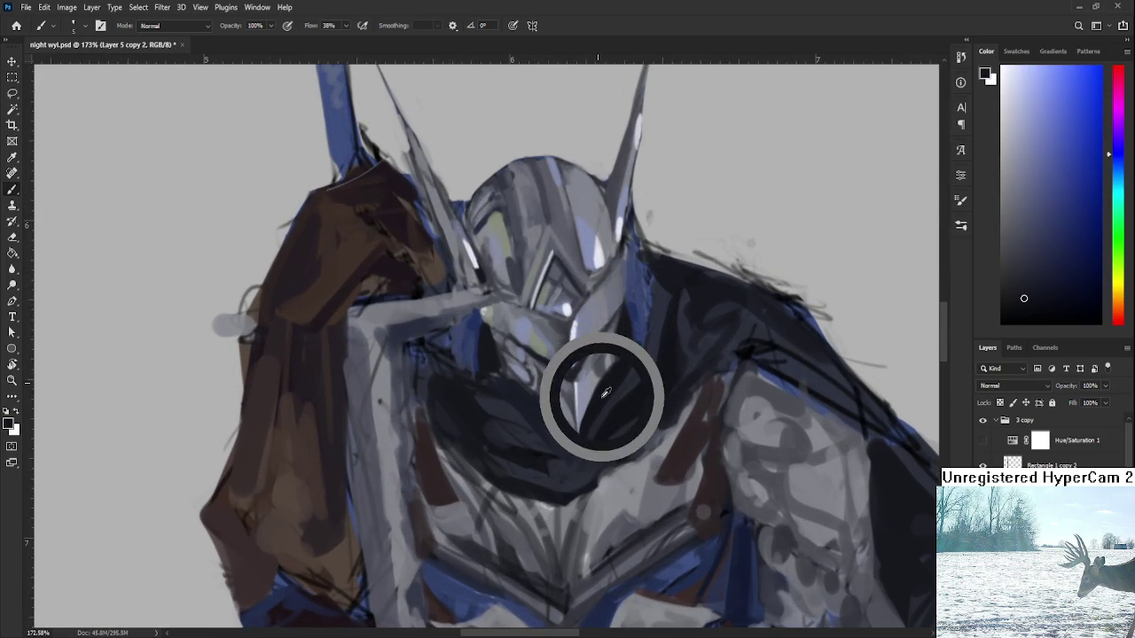
scroll(600, 397, "down", 2)
scroll(600, 395, "up", 1)
scroll(600, 393, "up", 1)
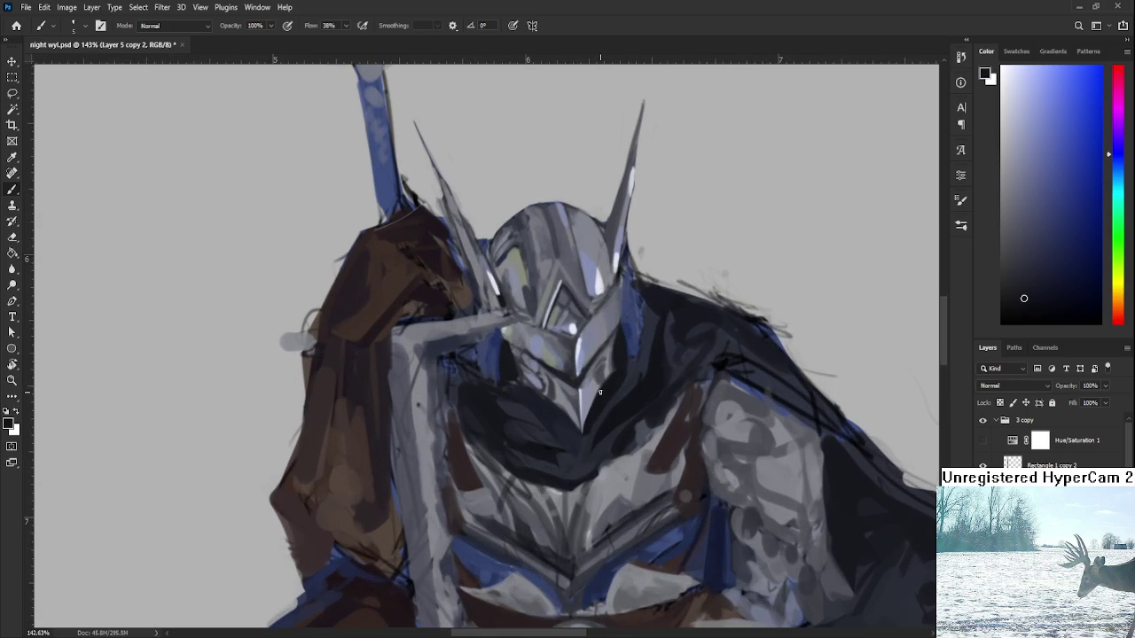
scroll(596, 393, "down", 2)
scroll(577, 392, "up", 1)
scroll(559, 392, "up", 1)
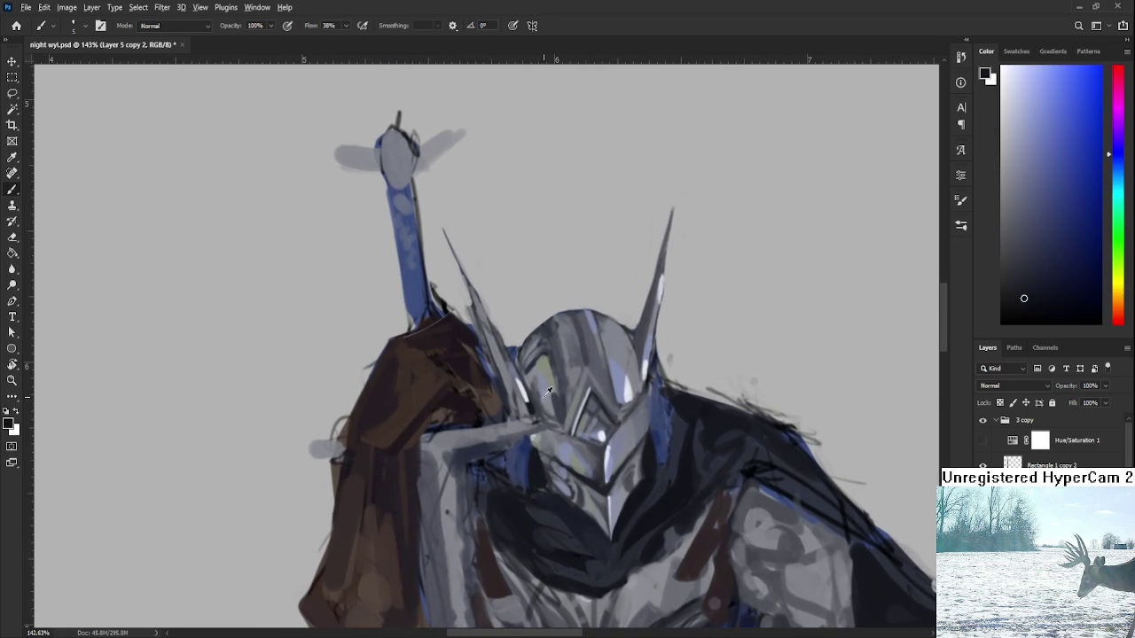
left_click(532, 403, "alt")
- Sample a mid grey and a dark sword colour, then erase the dark lines along the sword edge
scroll(528, 399, "down", 1)
scroll(514, 390, "up", 1)
left_click(509, 395, "alt")
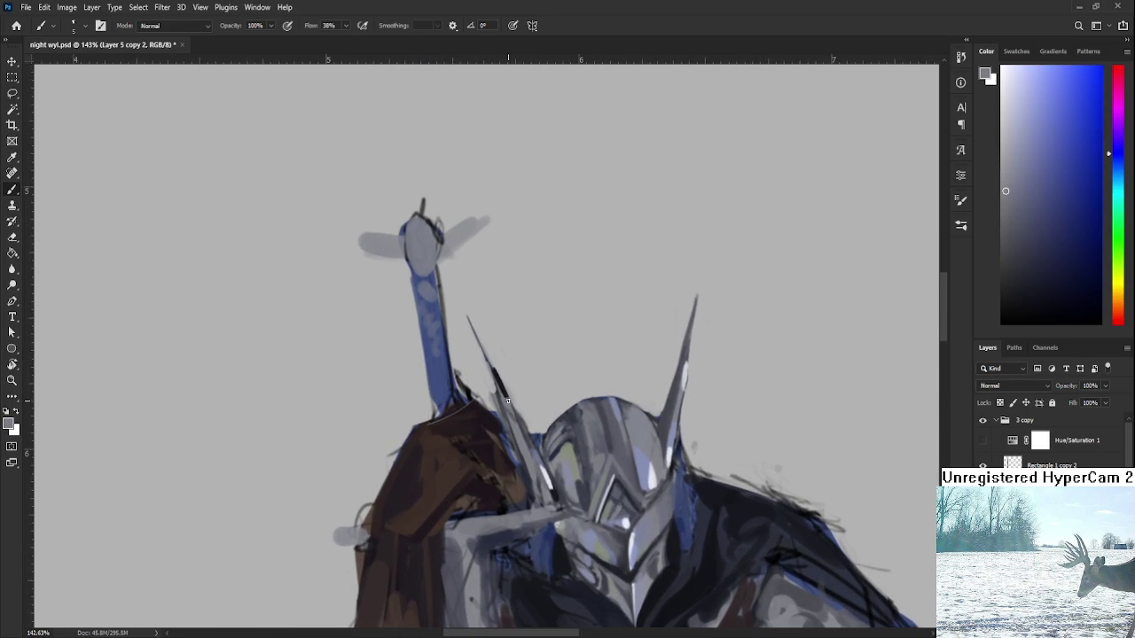
left_click(503, 383, "alt")
key("e")
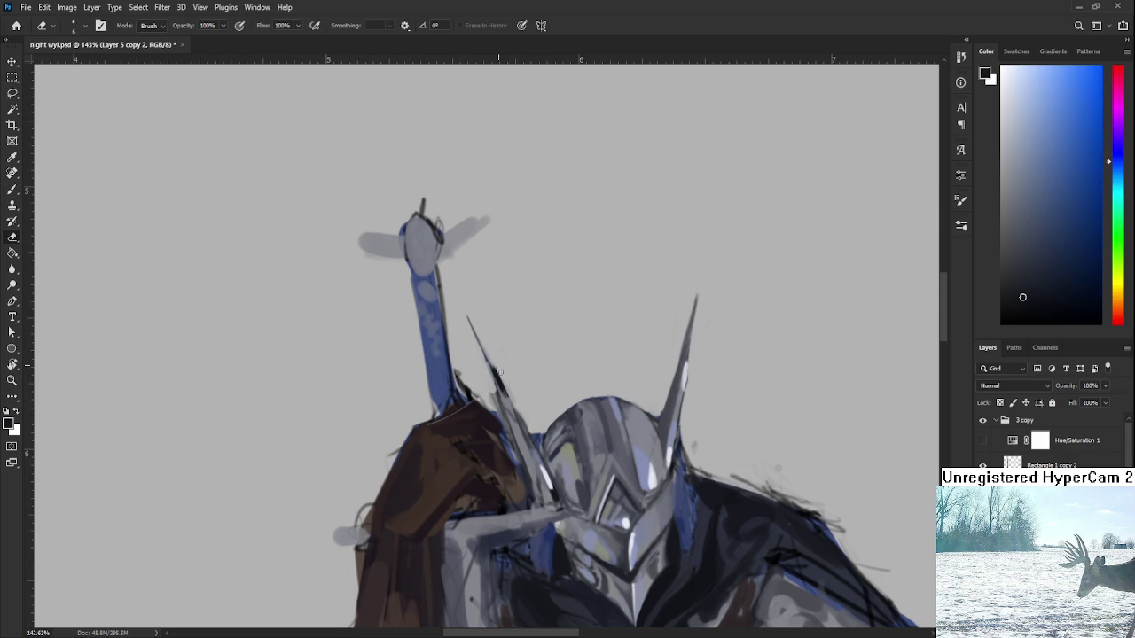
left_click_drag(494, 366, 516, 399)
scroll(628, 383, "down", 5)
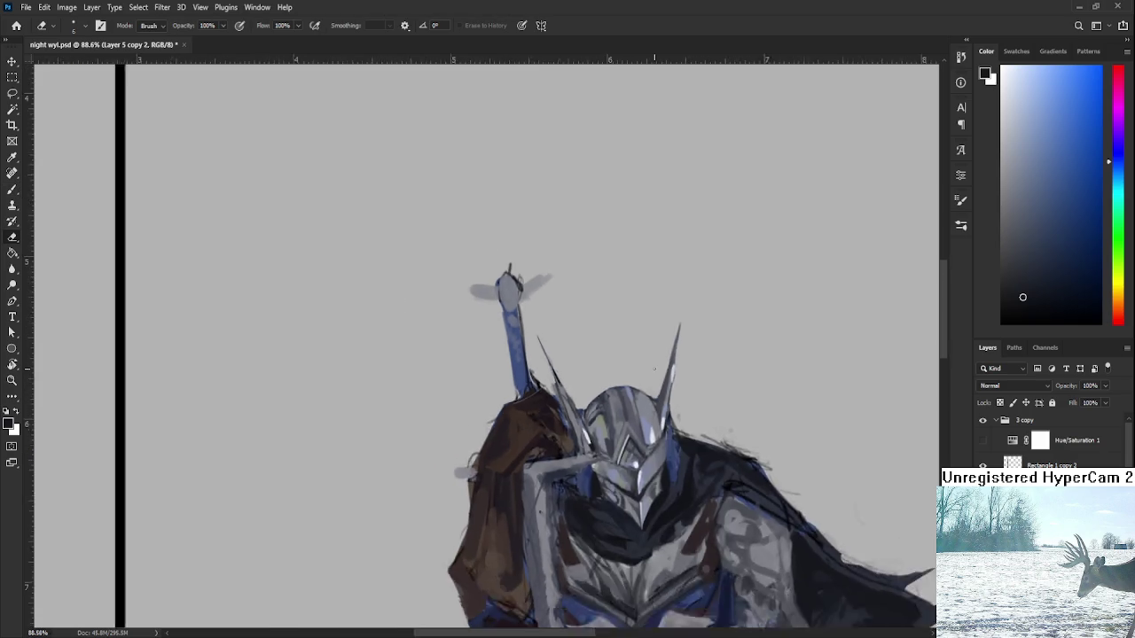
scroll(628, 383, "up", 6)
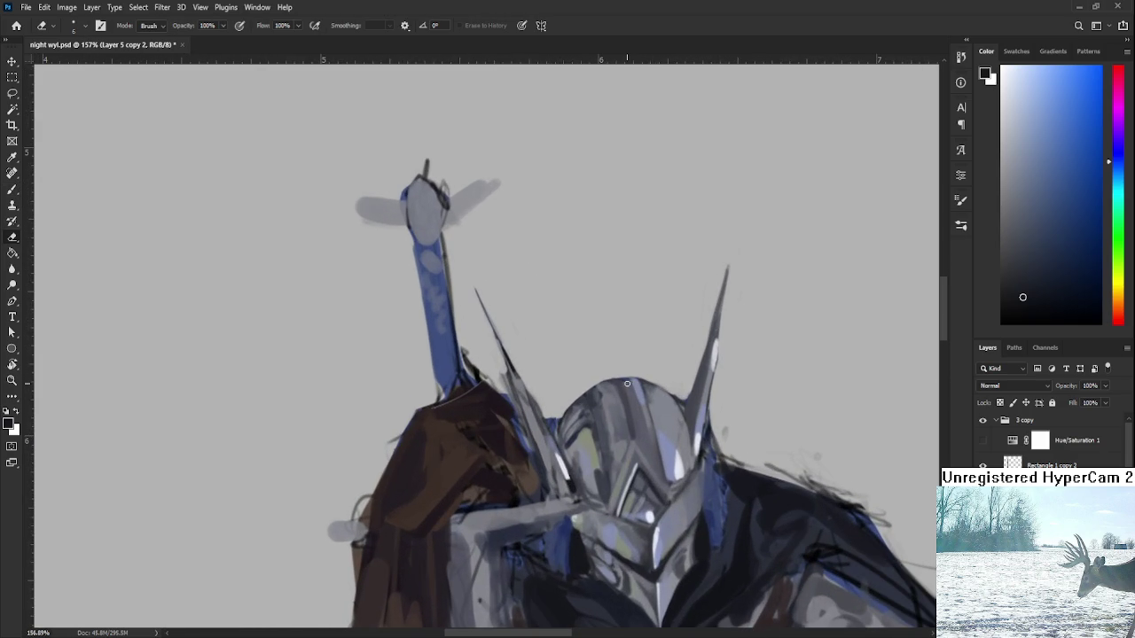
- Lasso the left helmet spike and stretch it taller with its tip slanted slightly left
key("l")
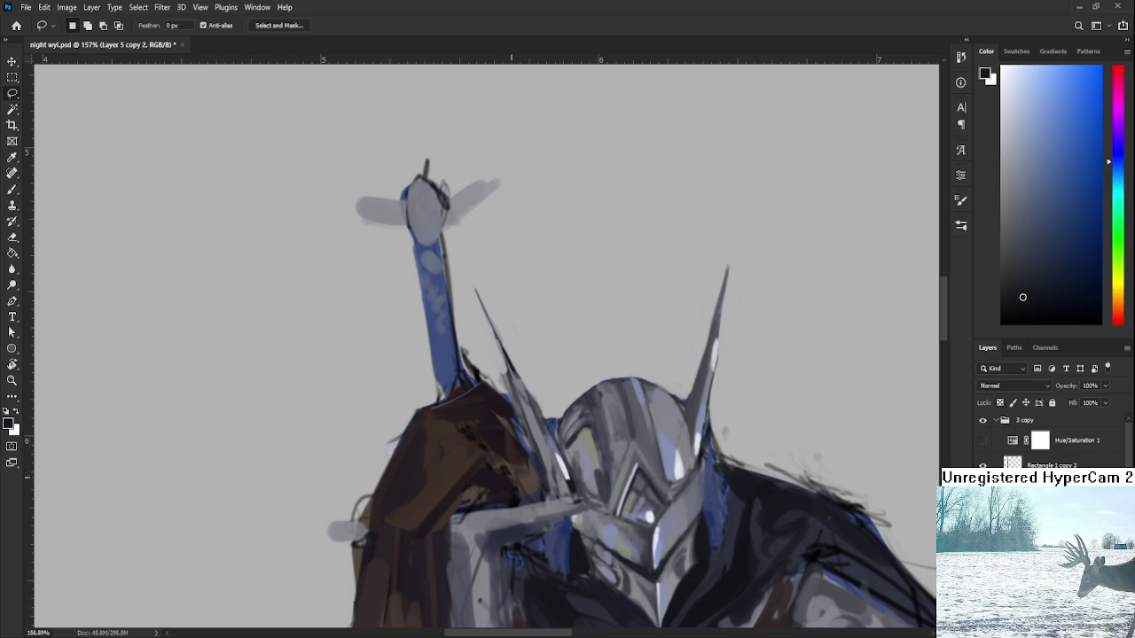
left_click_drag(523, 424, 582, 502)
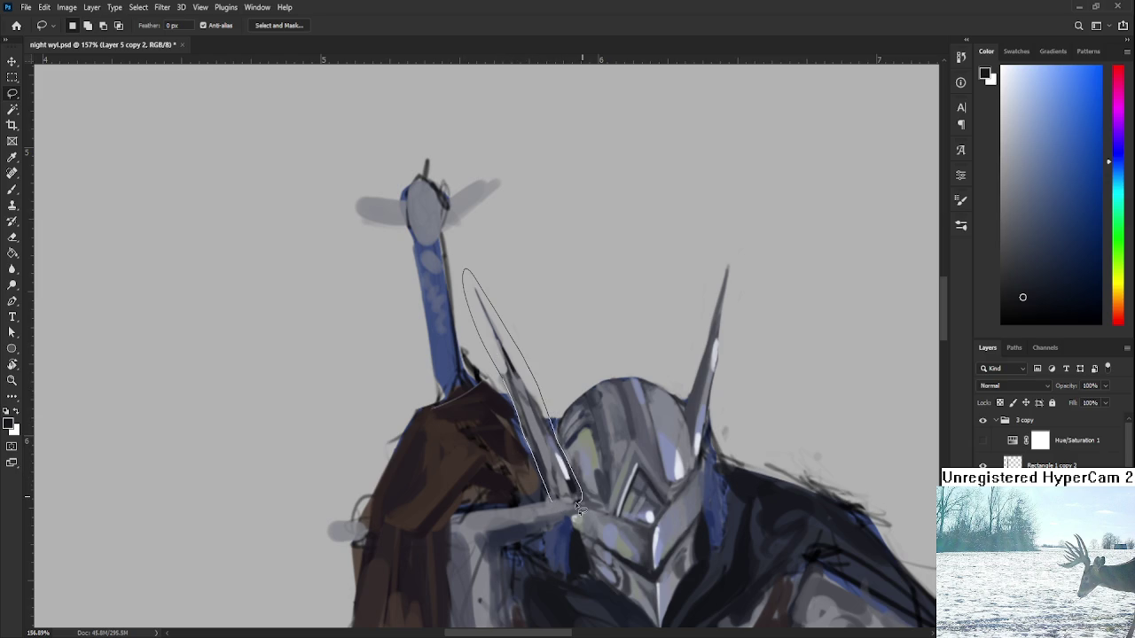
key("ctrl+t")
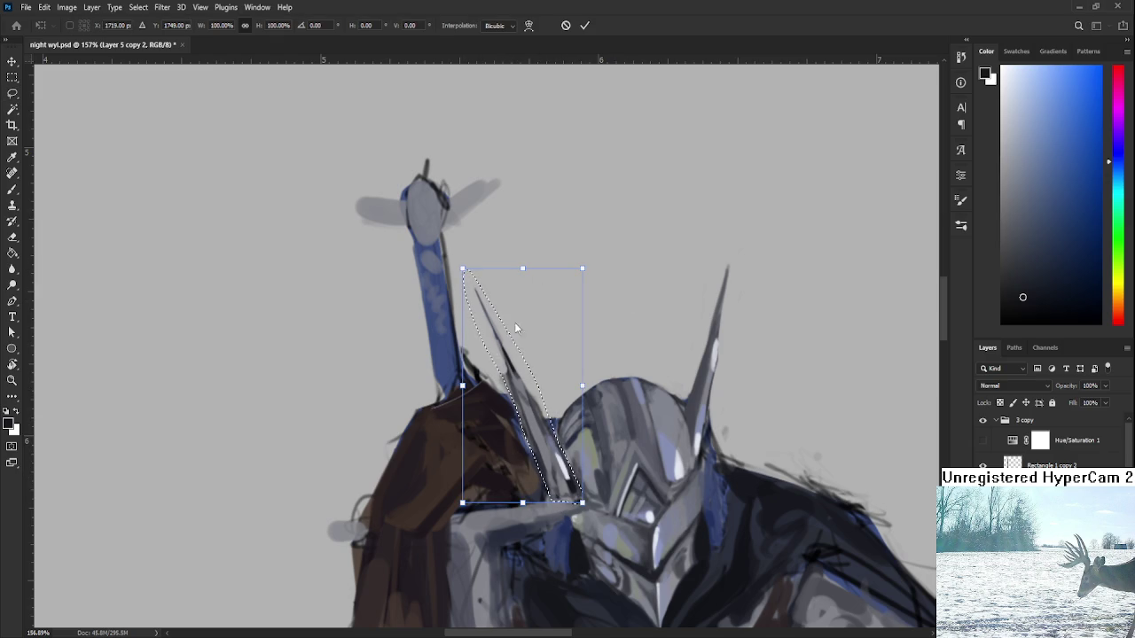
left_click_drag(523, 270, 519, 261)
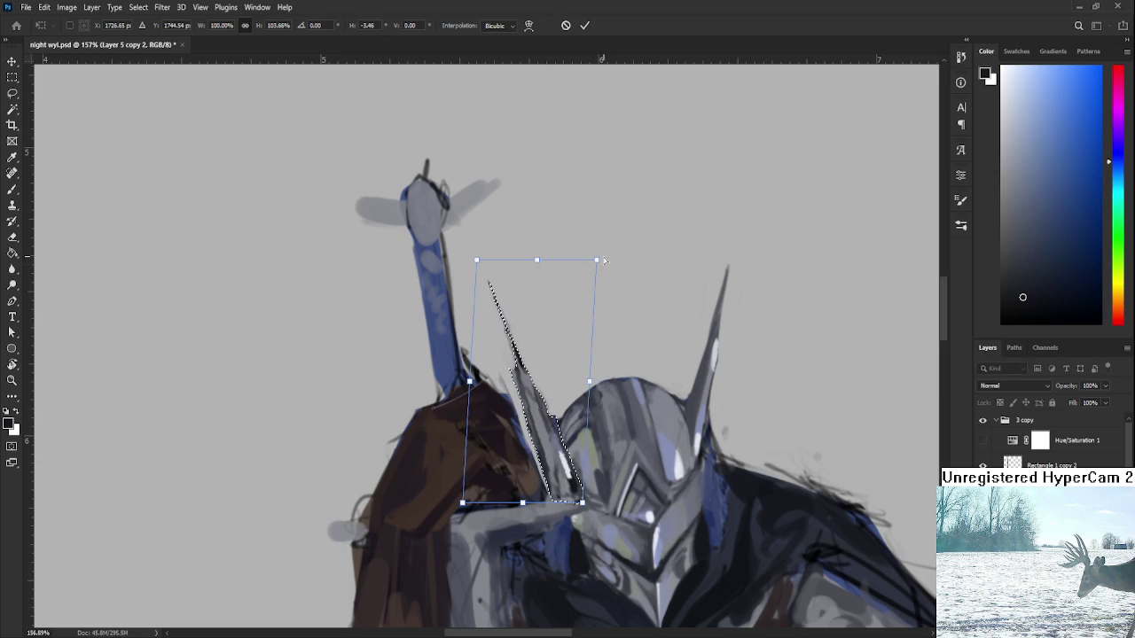
left_click_drag(595, 258, 592, 258)
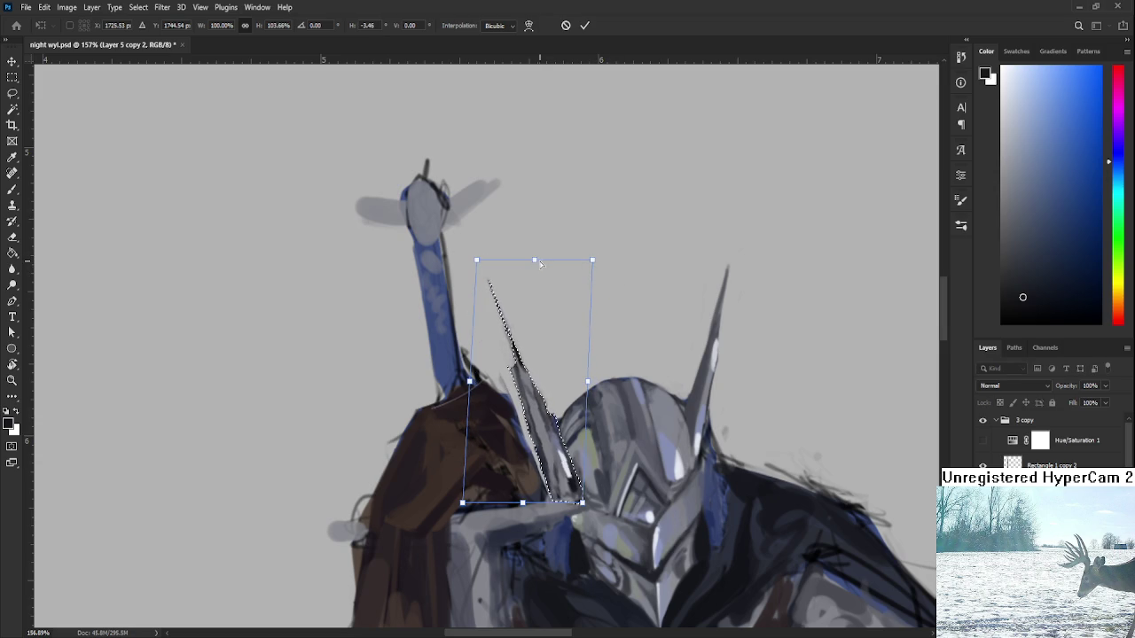
key("Return")
scroll(610, 307, "down", 2)
scroll(614, 308, "down", 1)
scroll(612, 319, "up", 2)
scroll(607, 342, "up", 2)
left_click_drag(601, 355, 603, 406)
key("e")
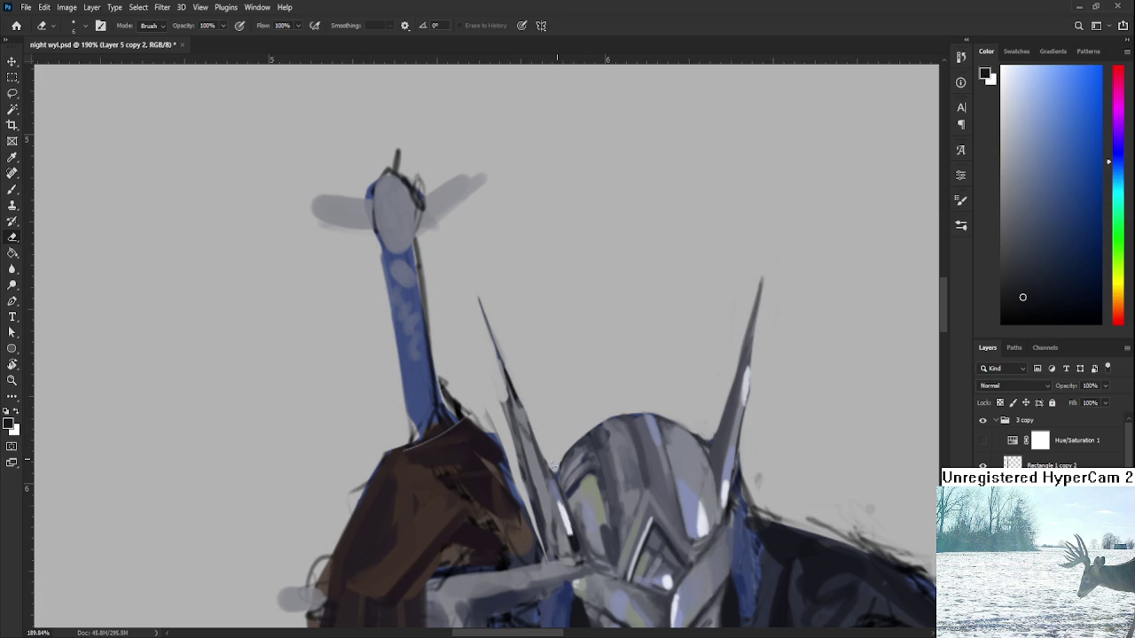
- Sample a light grey-blue and brush a highlight along the lower left helmet spike
key("b")
left_click(518, 406, "alt")
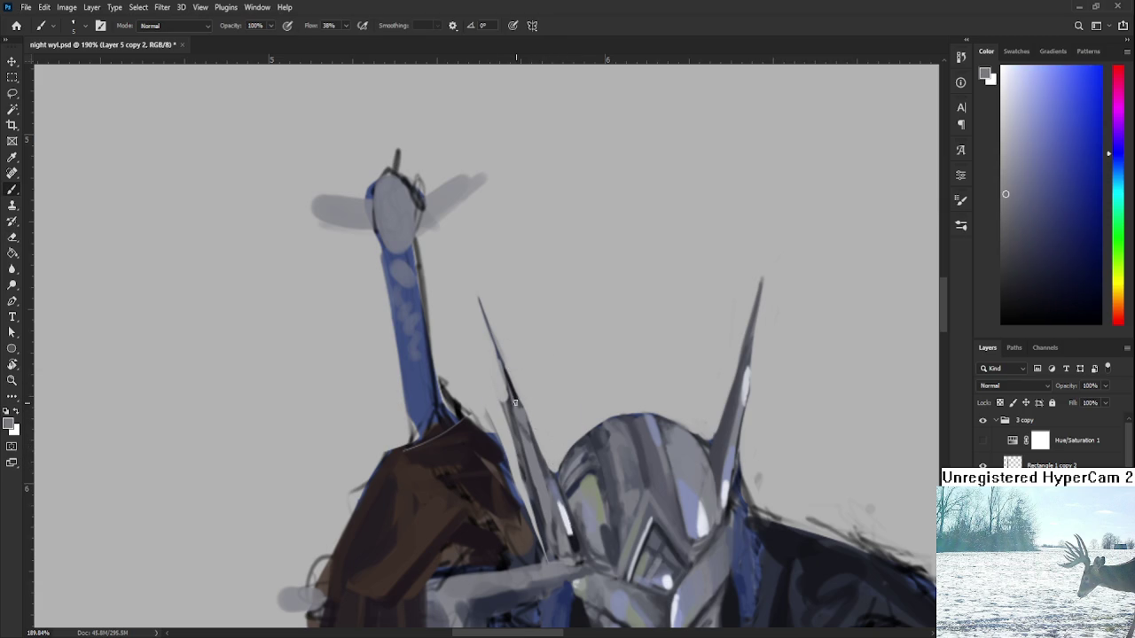
left_click(552, 470, "alt")
left_click_drag(515, 408, 528, 443)
scroll(638, 375, "up", 3)
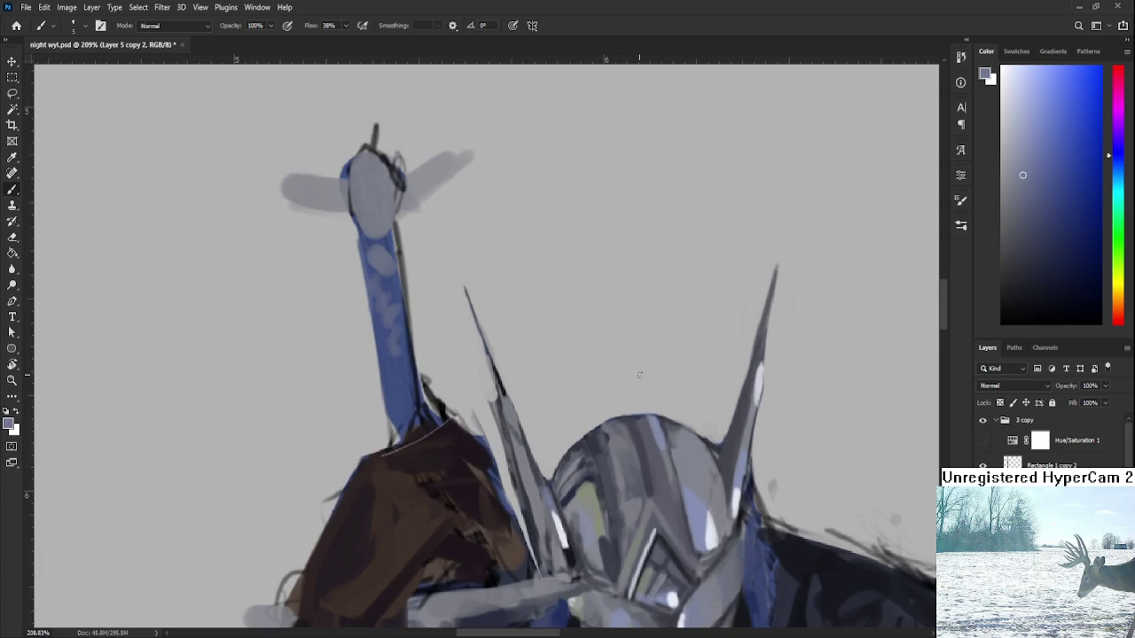
key("e")
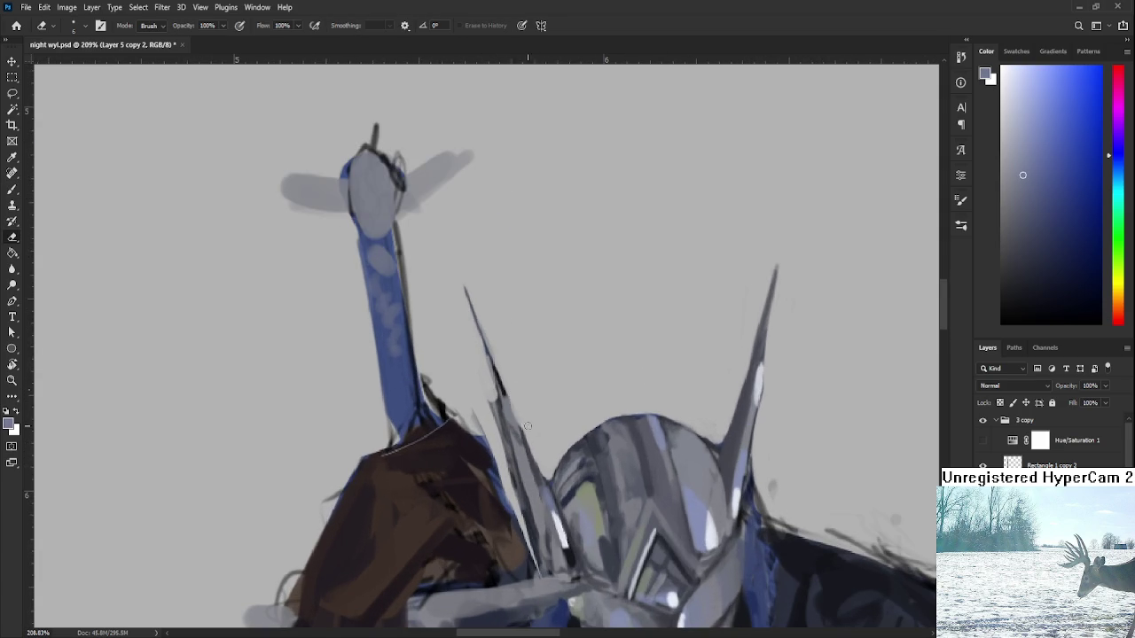
- Sample new darker colours from the spike with the brush
key("b")
left_click(532, 506, "alt")
left_click(541, 514, "alt")
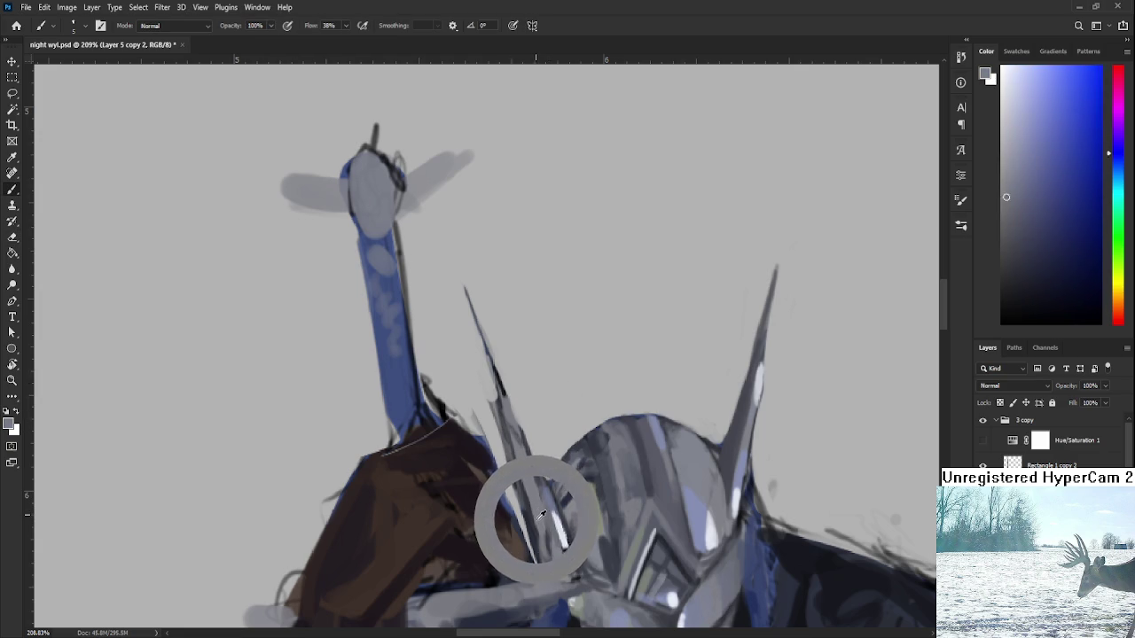
left_click_drag(542, 515, 537, 510)
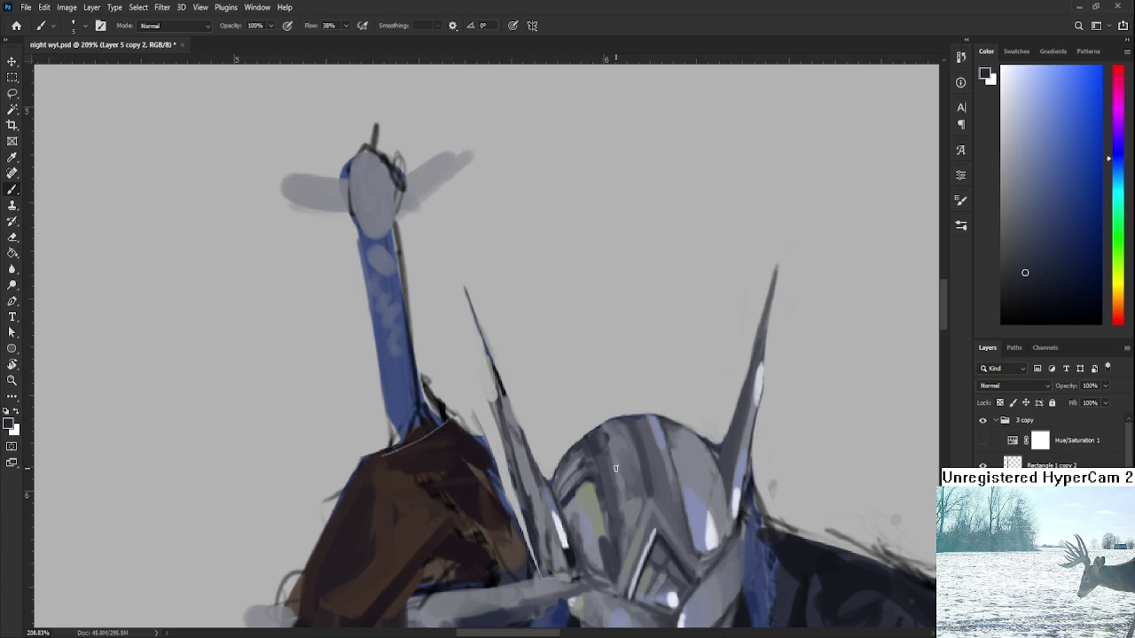
- Lighten the left edge of the helmet's left spike by sampling a lighter grey and erasing
scroll(618, 470, "down", 2)
key("e")
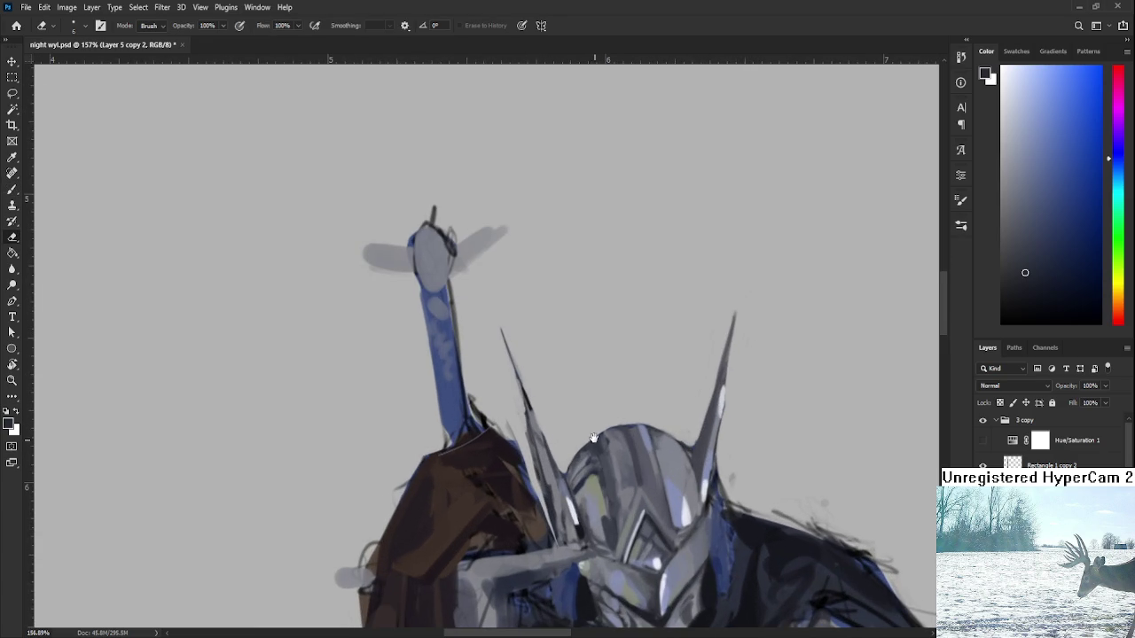
left_click_drag(594, 441, 582, 363)
scroll(588, 362, "down", 4)
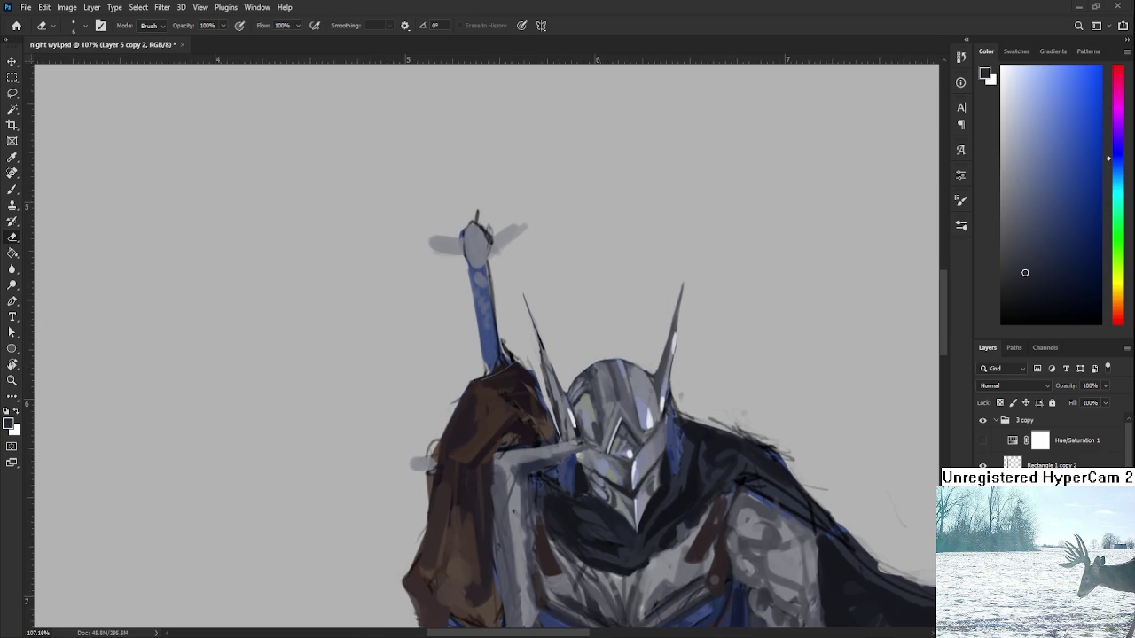
left_click_drag(572, 454, 540, 356)
scroll(541, 357, "down", 3)
scroll(540, 355, "up", 2)
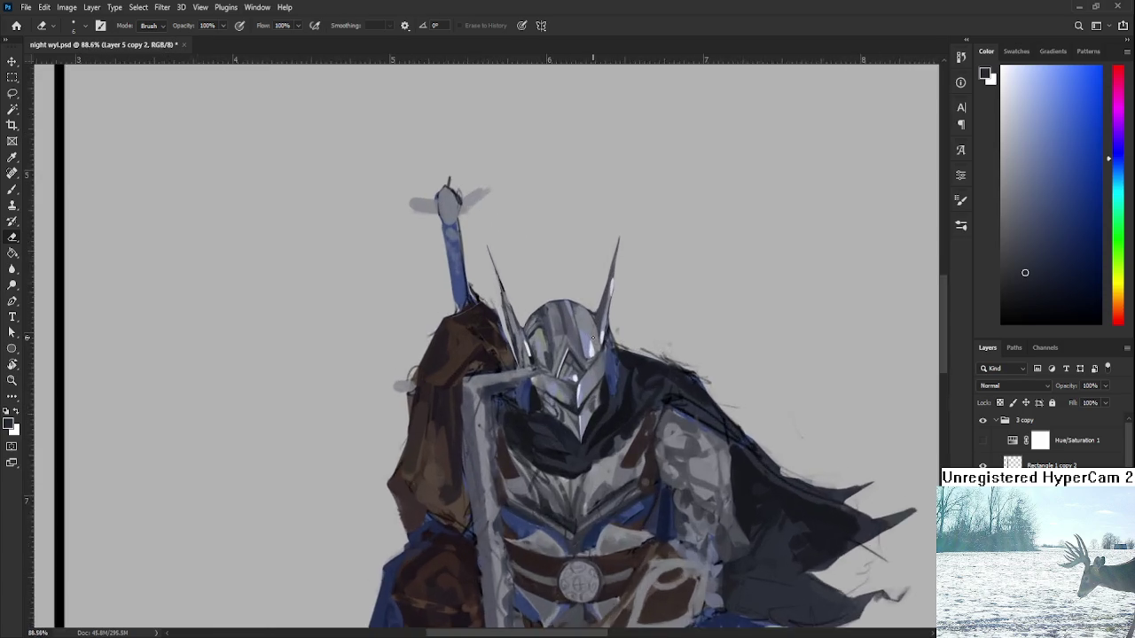
scroll(539, 346, "up", 2)
scroll(538, 326, "up", 2)
key("b")
left_click(445, 299, "alt")
key("e")
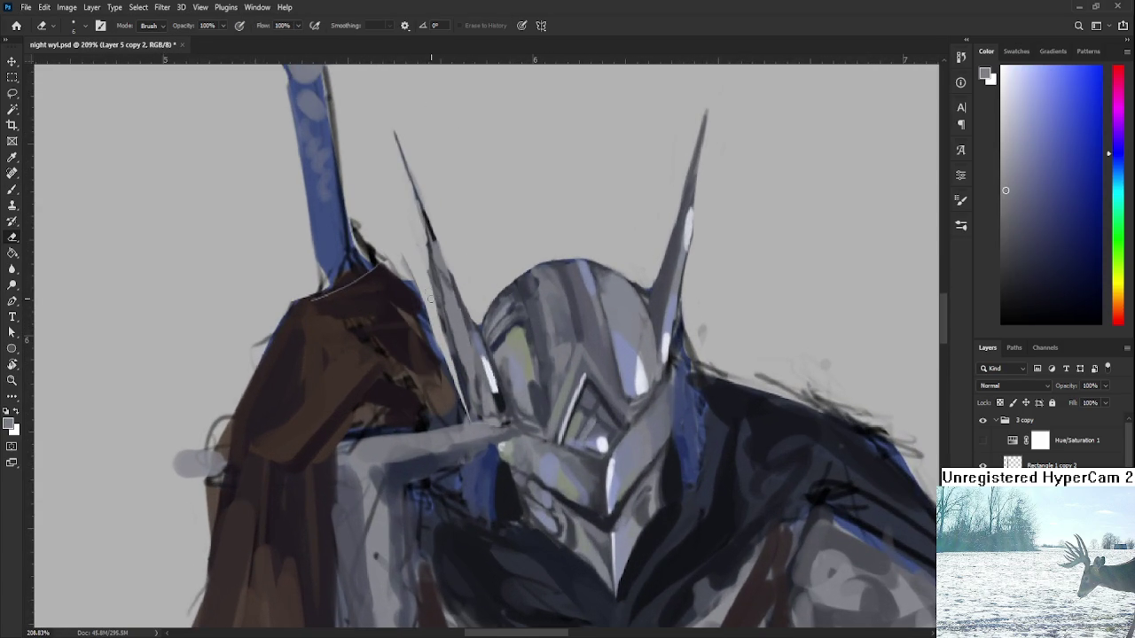
left_click_drag(426, 271, 456, 368)
left_click_drag(429, 250, 467, 396)
- Add dark and light grey shading strokes along the left spike's edge
key("b")
left_click(487, 378, "alt")
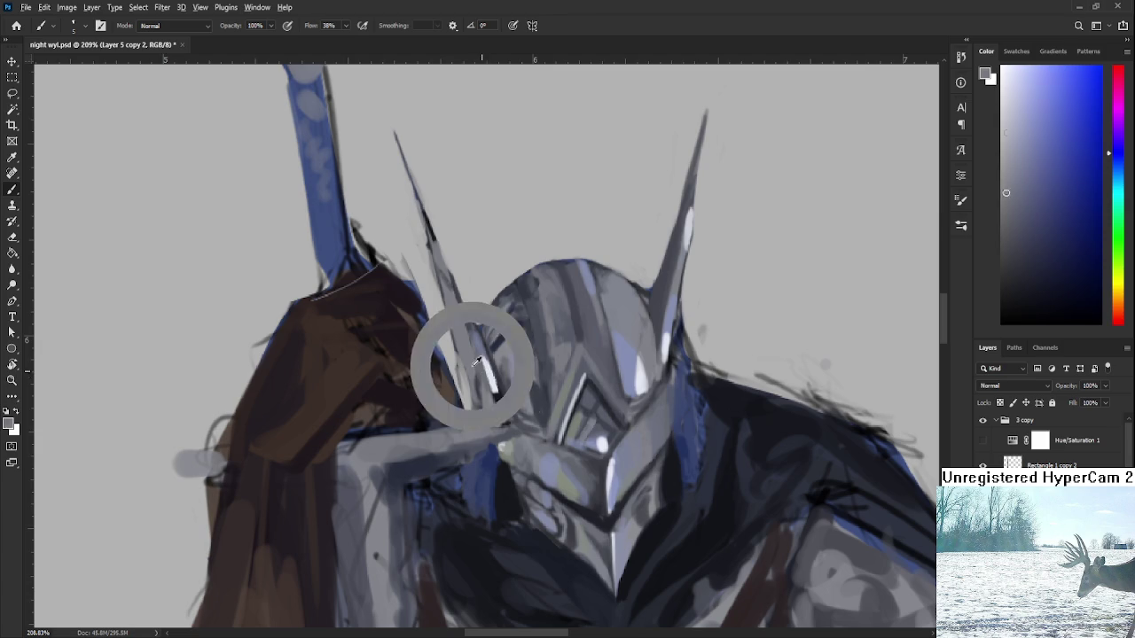
left_click(475, 321, "alt")
left_click_drag(469, 330, 493, 413)
left_click(457, 344, "alt")
left_click_drag(463, 371, 472, 410)
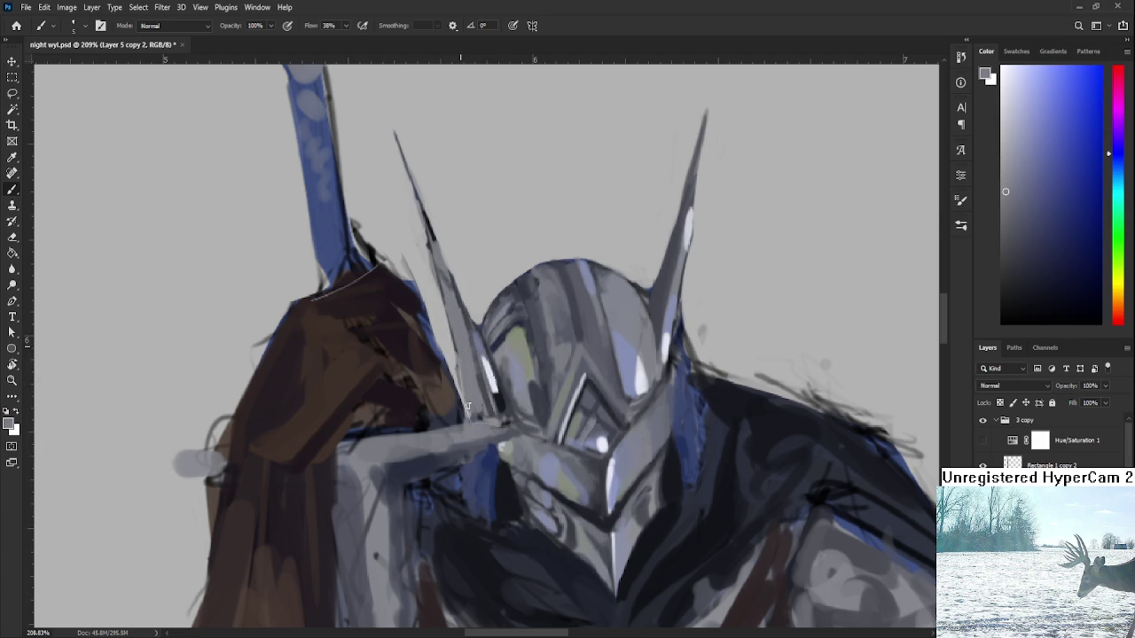
left_click(467, 373, "alt")
left_click_drag(470, 346, 500, 419)
left_click(496, 402, "alt")
- Zoom in and out to review the shaded left helmet spike
scroll(531, 386, "down", 4)
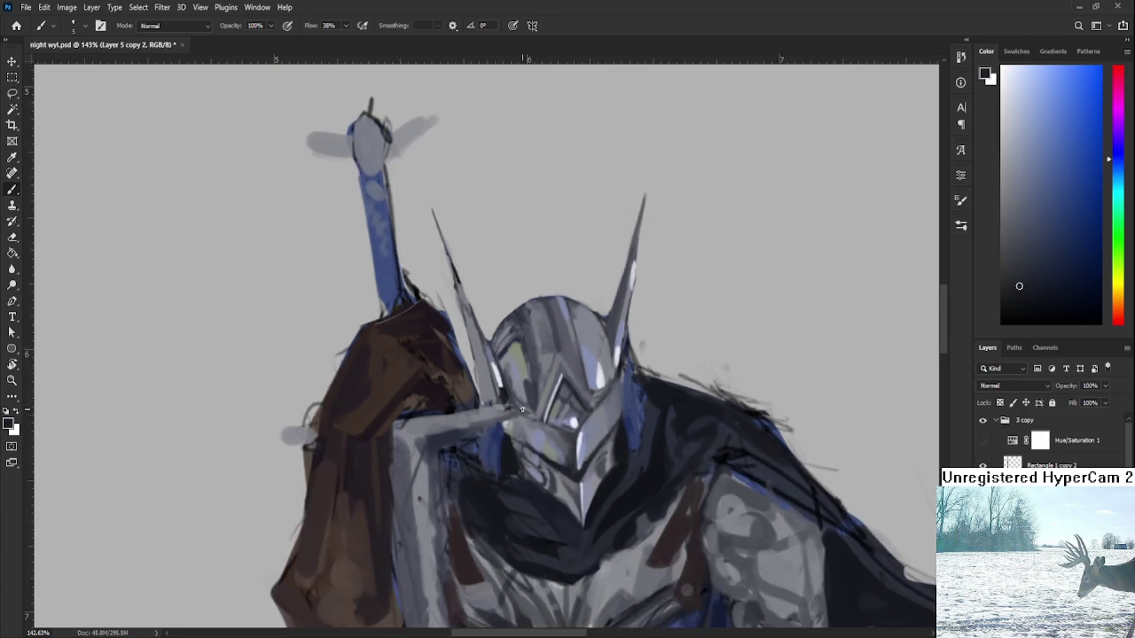
scroll(531, 386, "down", 4)
scroll(590, 329, "down", 2)
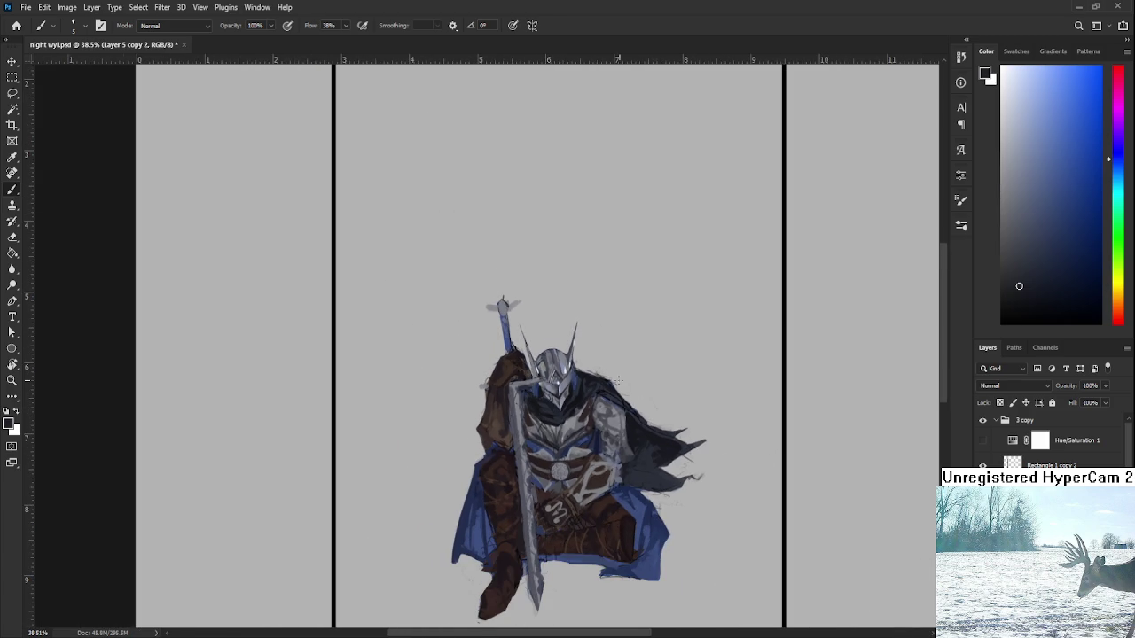
scroll(532, 377, "up", 3)
scroll(532, 377, "up", 2)
scroll(533, 377, "up", 1)
scroll(532, 376, "up", 1)
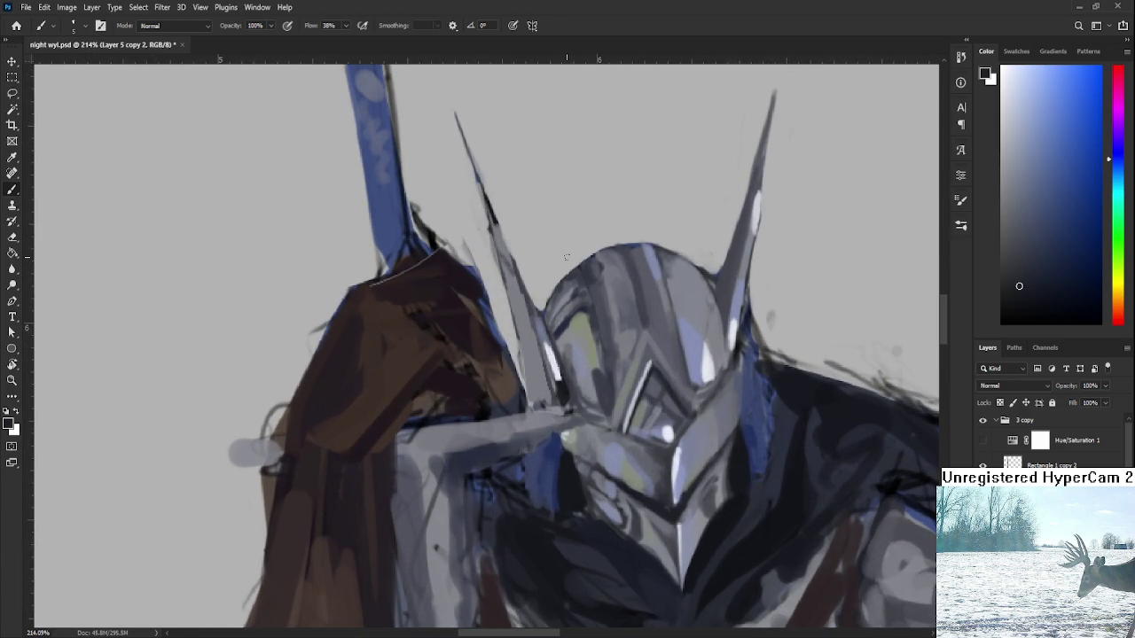
scroll(629, 253, "down", 1)
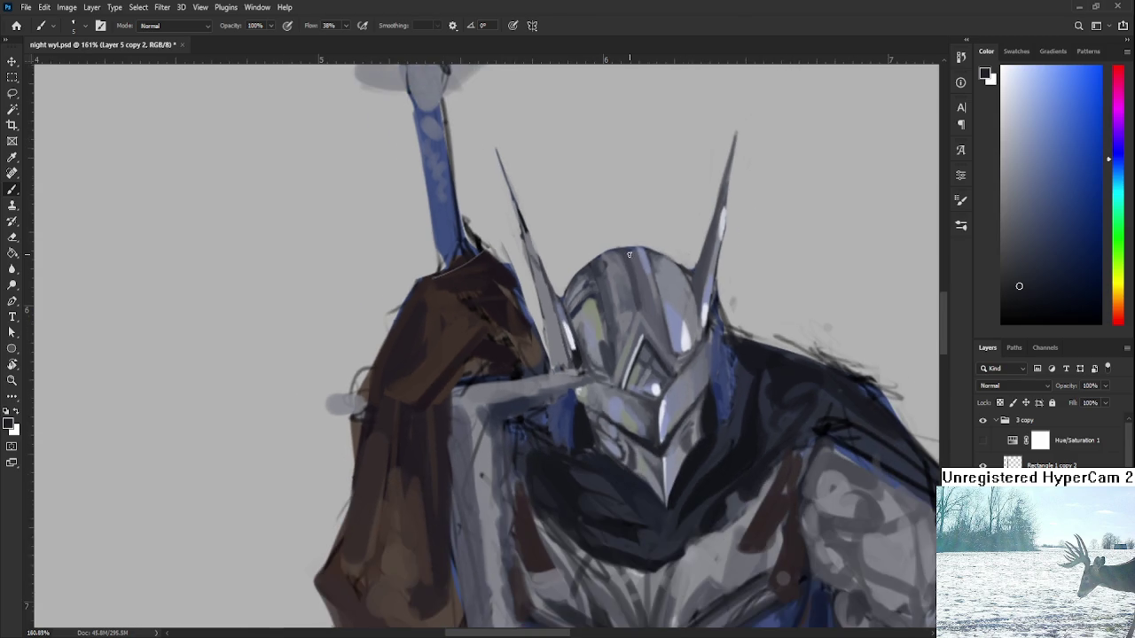
scroll(733, 257, "down", 2)
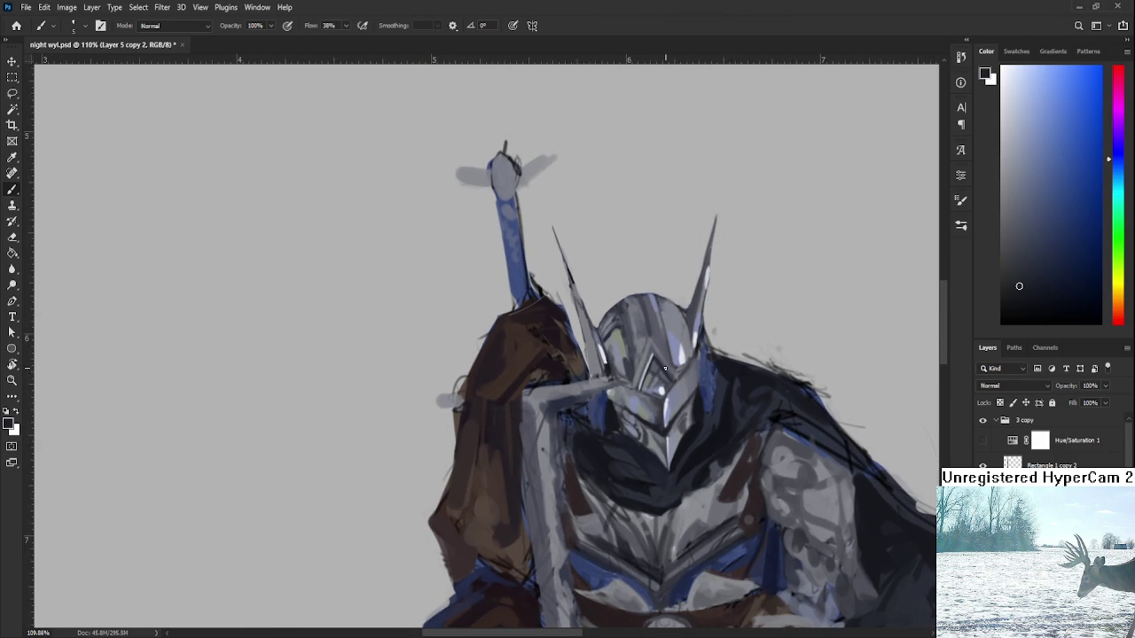
scroll(670, 371, "up", 1)
scroll(638, 390, "up", 1)
scroll(606, 422, "down", 1)
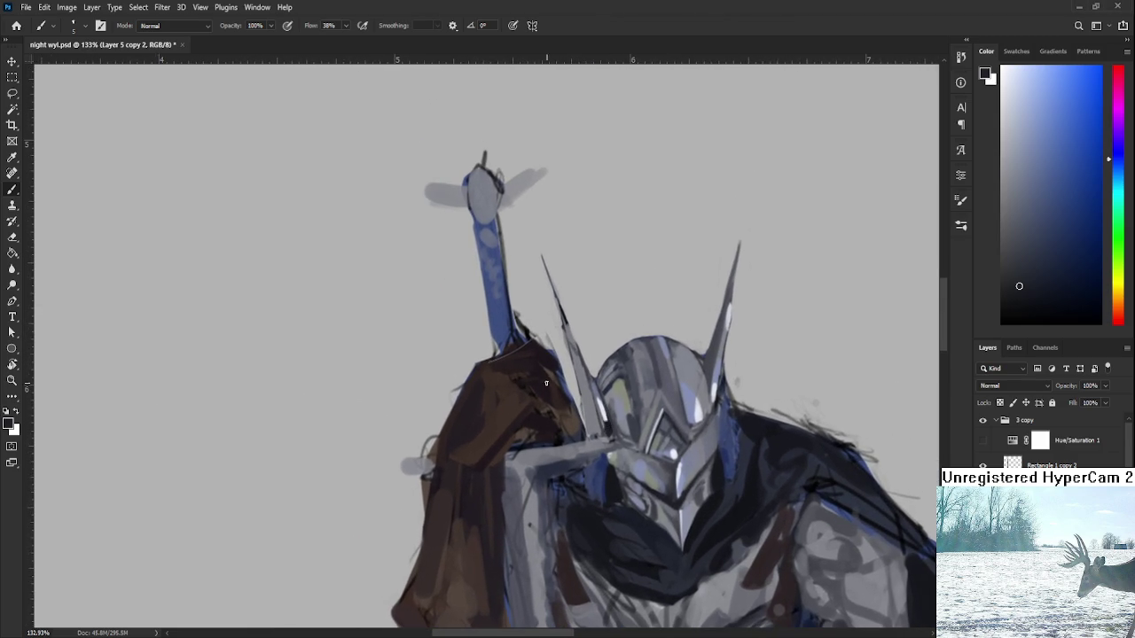
- Lasso the left helmet spike, then narrow, skew and stretch its tip up and outward
key("l")
mouse_move(588, 434)
left_mouse_down()
mouse_move(610, 415)
mouse_move(611, 435)
left_mouse_up()
key("ctrl+t")
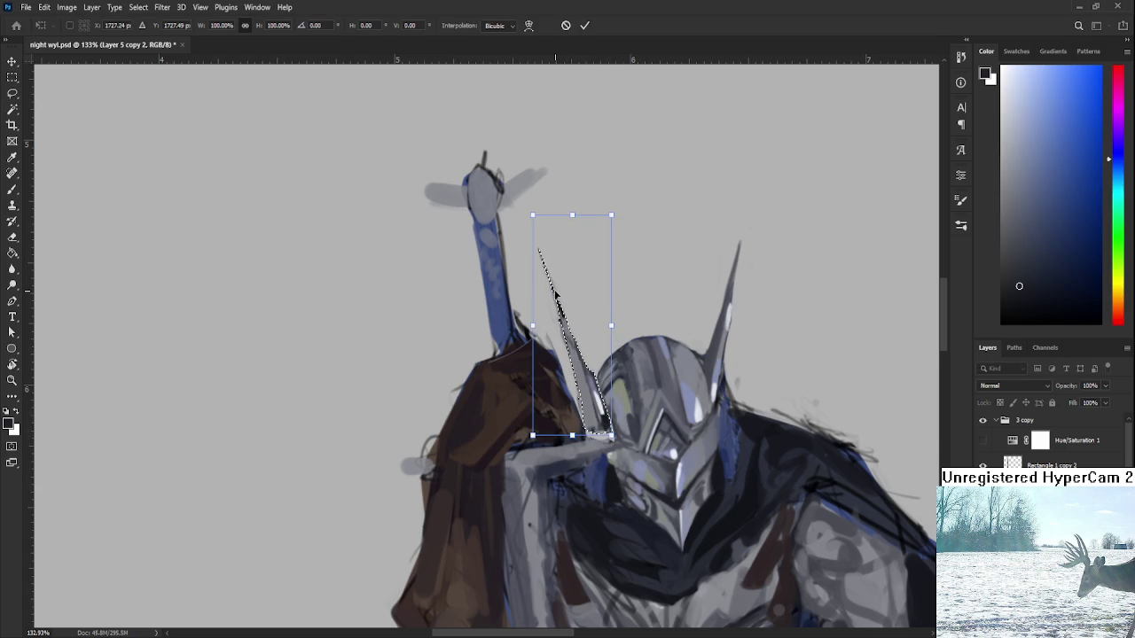
left_click_drag(532, 435, 539, 433)
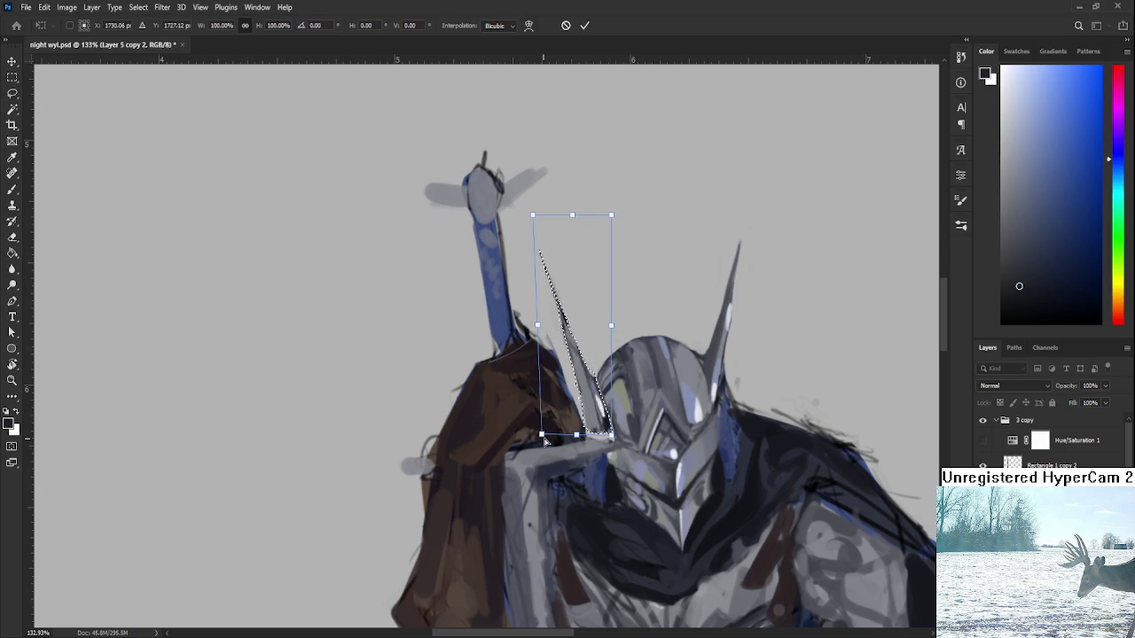
left_click_drag(617, 334, 599, 333)
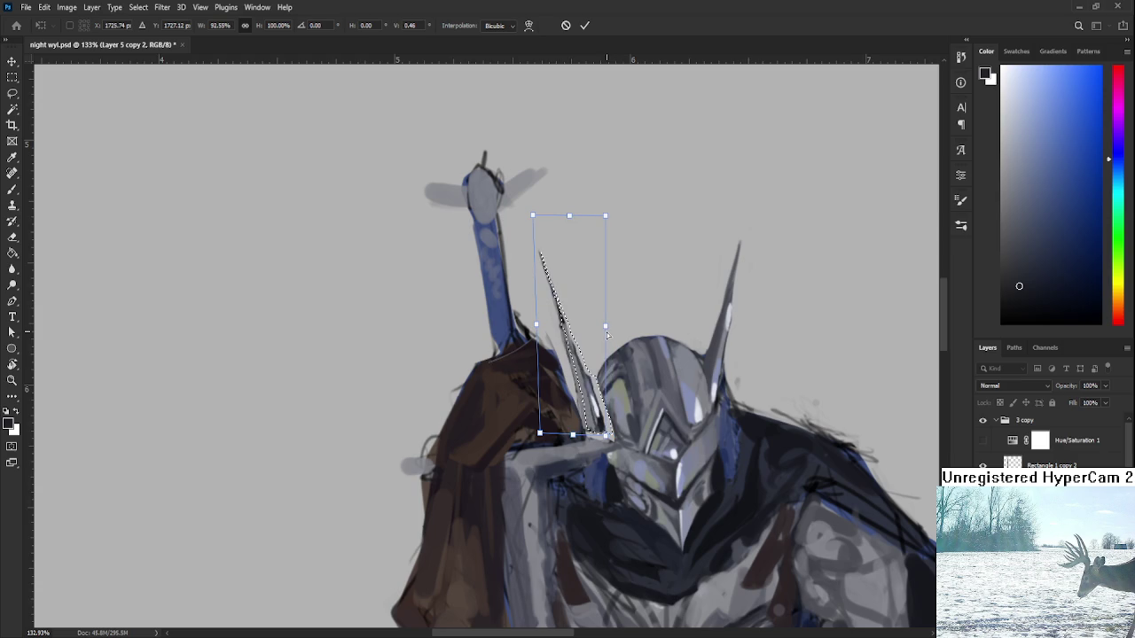
left_click_drag(541, 219, 520, 197)
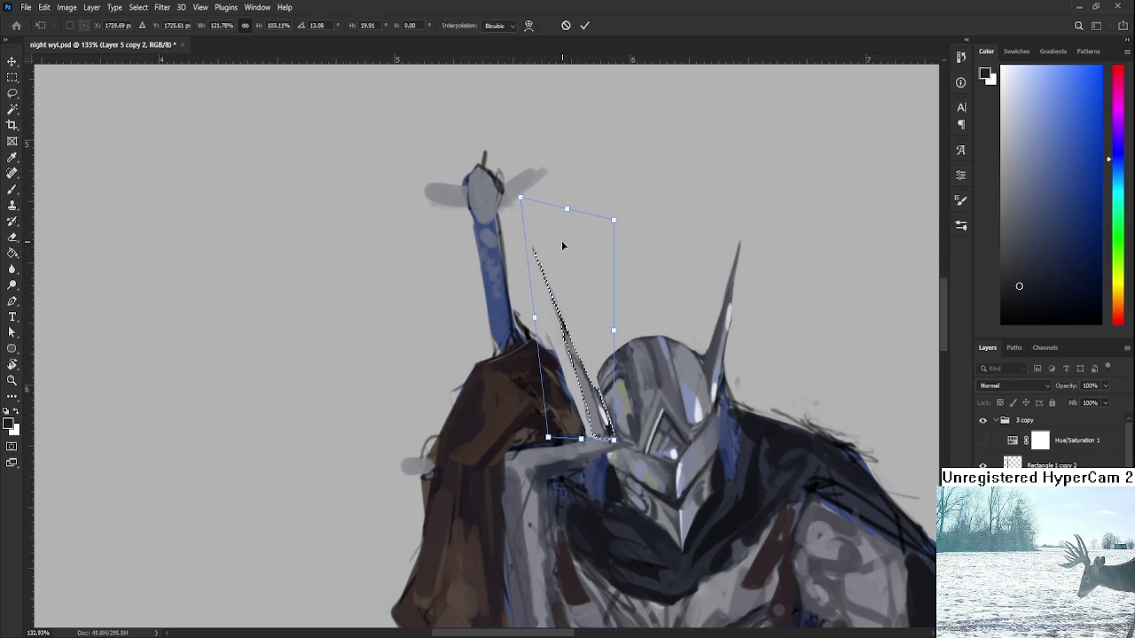
key("Return")
- Enlarge the spike, rotate it slightly clockwise, and nudge it 2 px right
scroll(569, 249, "down", 2)
key("ctrl+t")
left_click_drag(539, 246, 526, 208)
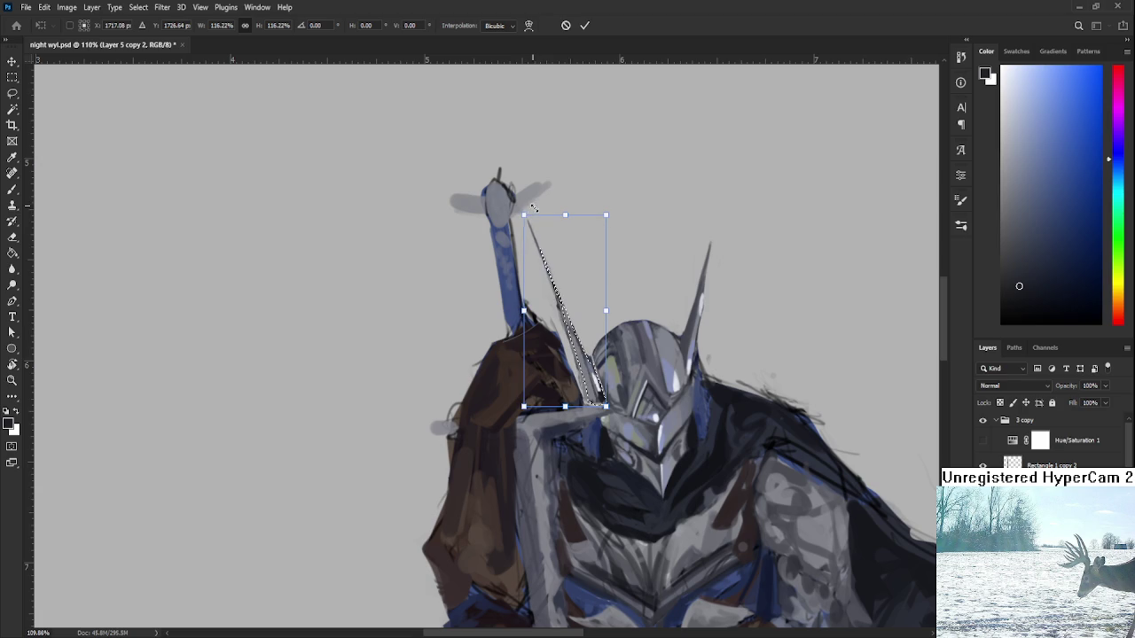
left_click_drag(634, 208, 648, 236)
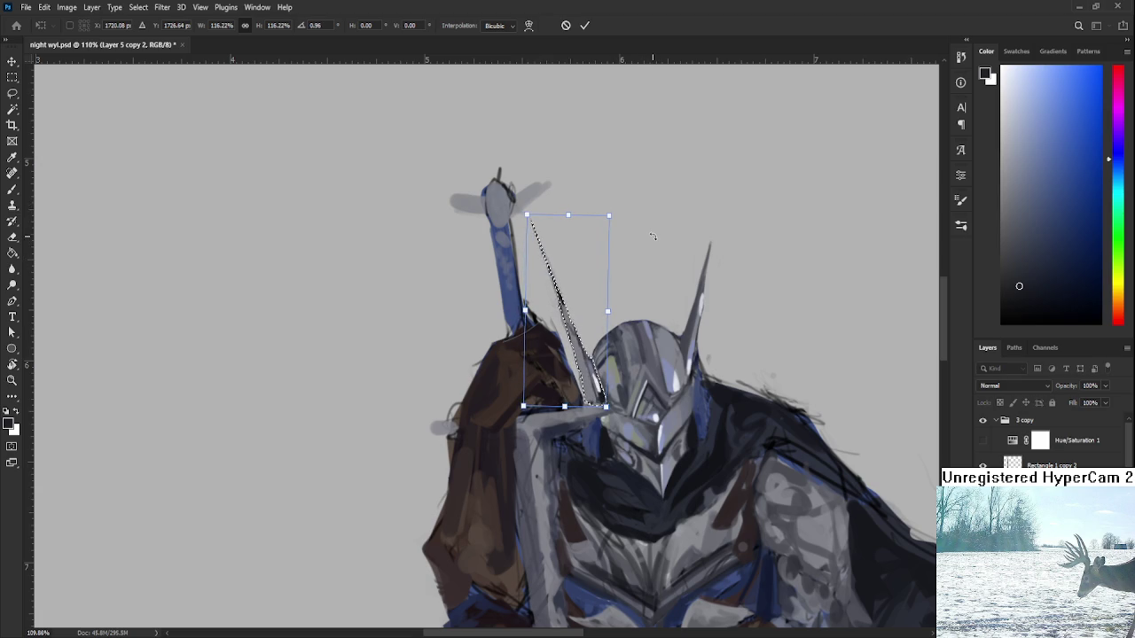
key("Return")
key("ctrl+d")
scroll(652, 249, "up", 3)
key("ctrl+shift+d")
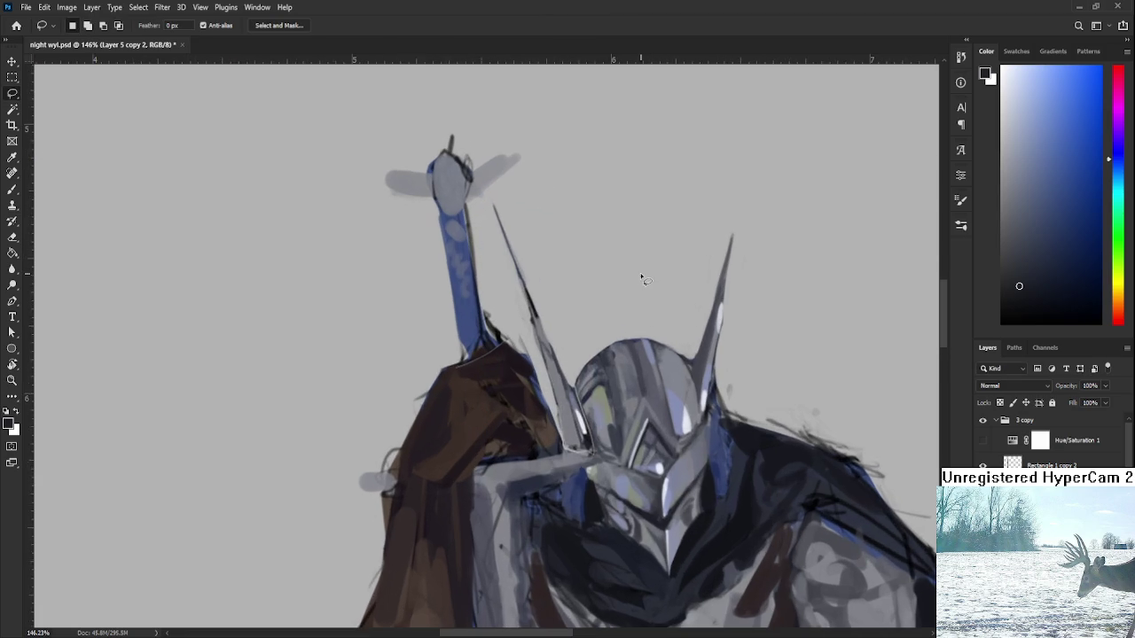
key("ctrl+t")
key("Right")
key("Right")
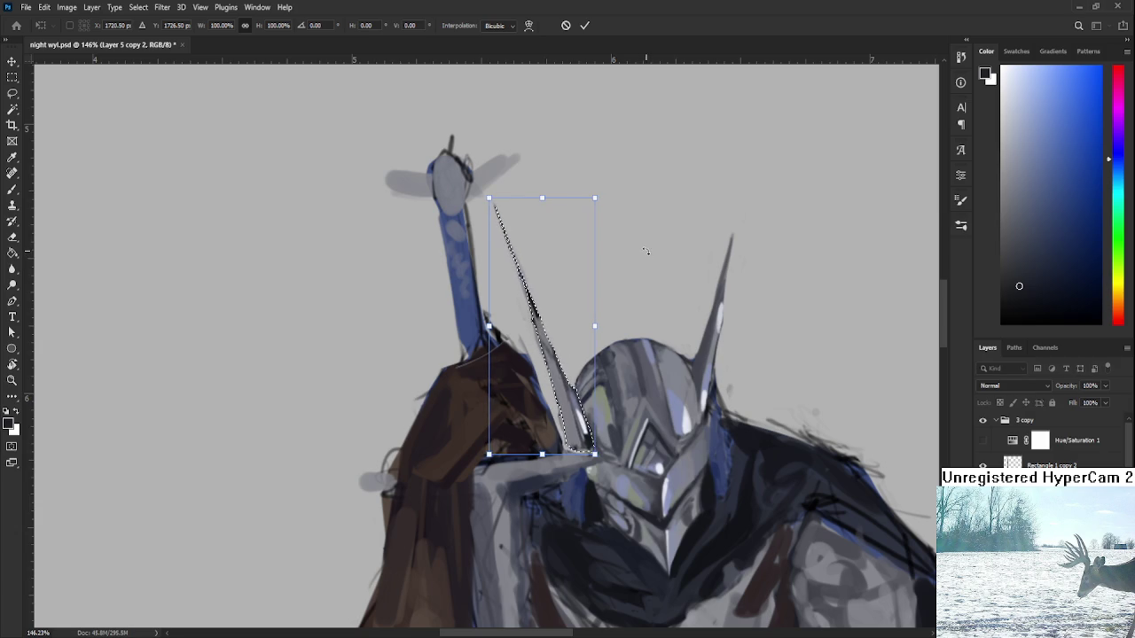
key("Return")
key("ctrl+d")
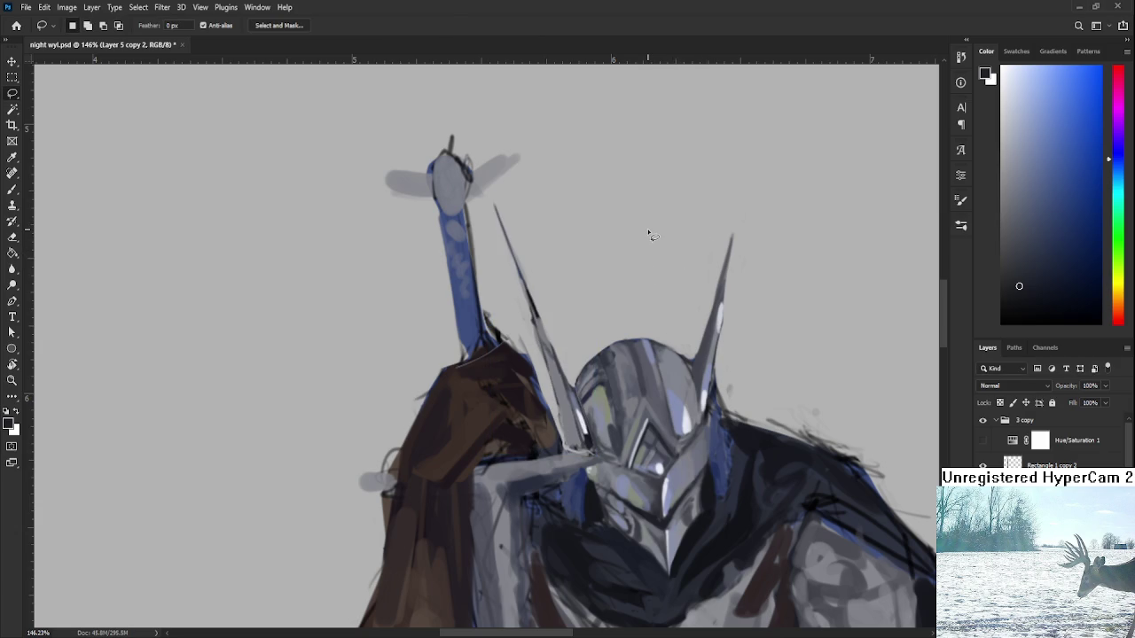
- Erase and thin the spike's thin tip line, lightening it with a sampled grey
key("e")
left_click_drag(495, 205, 516, 259)
mouse_move(528, 300)
left_mouse_down()
mouse_move(515, 257)
mouse_move(536, 334)
left_mouse_up()
key("b")
left_click(532, 317, "alt")
key("e")
mouse_move(520, 270)
left_mouse_down()
mouse_move(539, 338)
mouse_move(544, 321)
left_mouse_up()
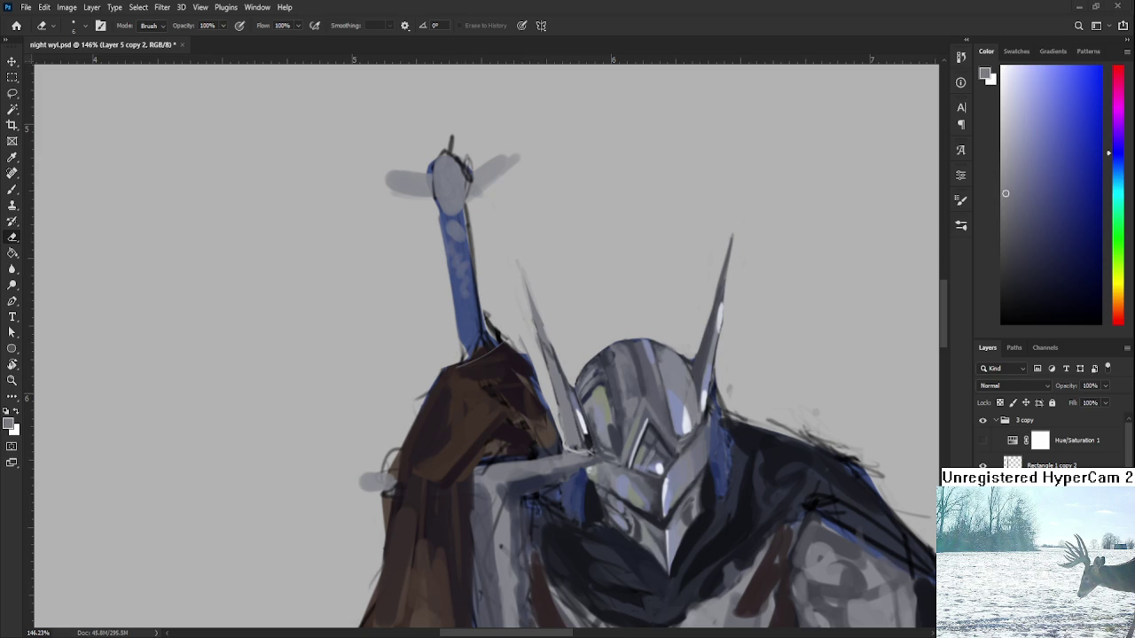
- Paint a darker grey stroke up the thin spike and soften it with the Eraser
scroll(597, 317, "down", 2)
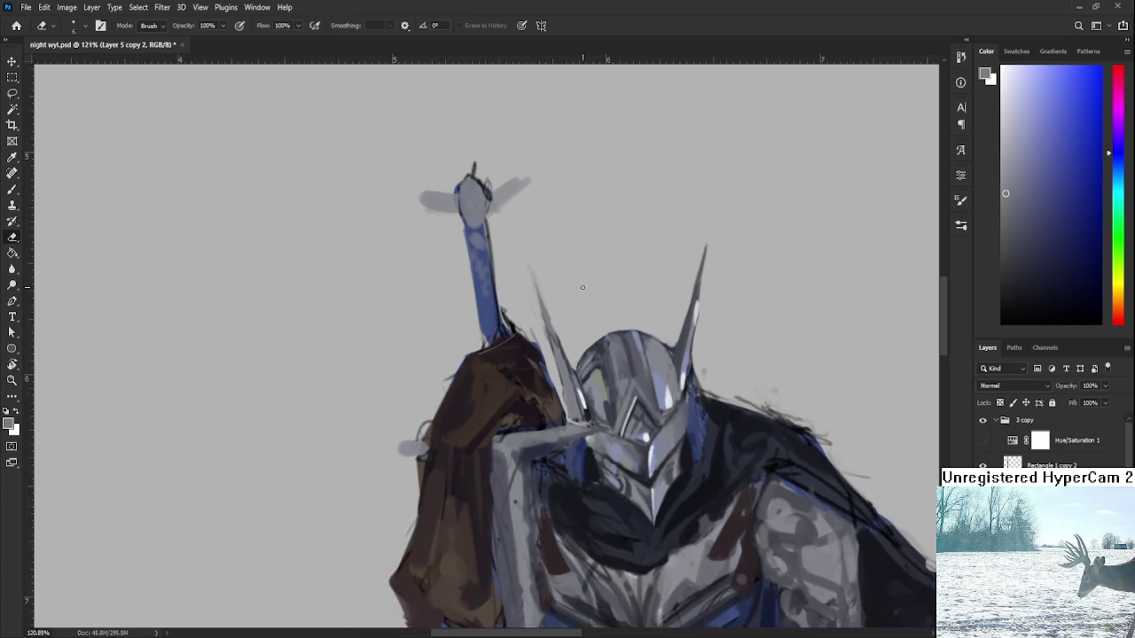
scroll(597, 317, "down", 2)
scroll(597, 316, "up", 3)
scroll(597, 317, "up", 2)
key("b")
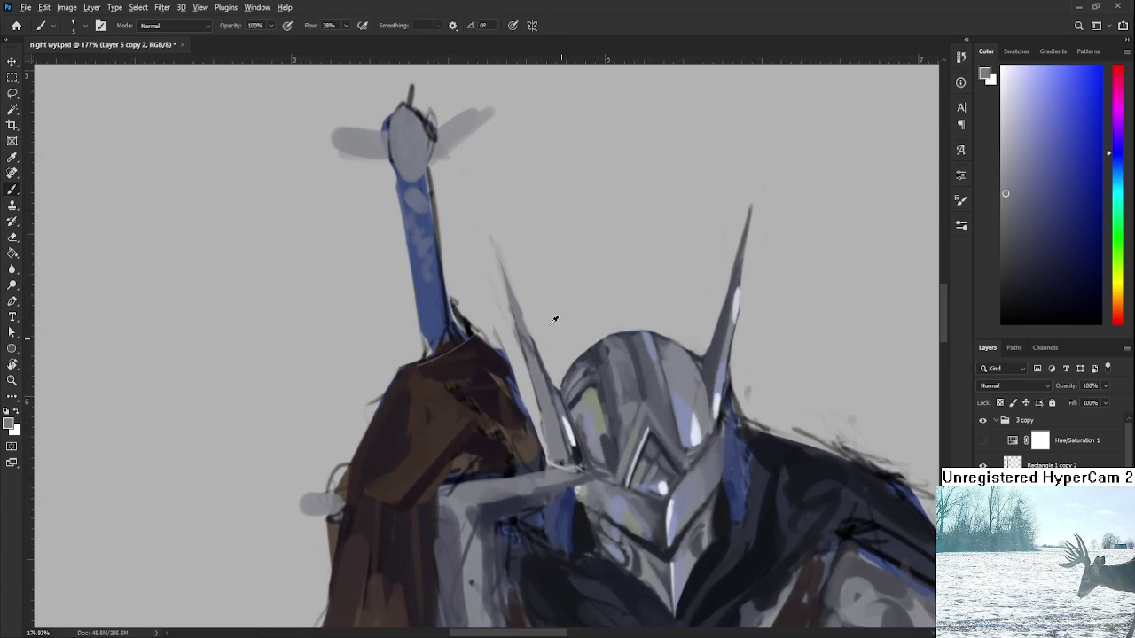
left_click(524, 337, "alt")
left_click(535, 341, "alt")
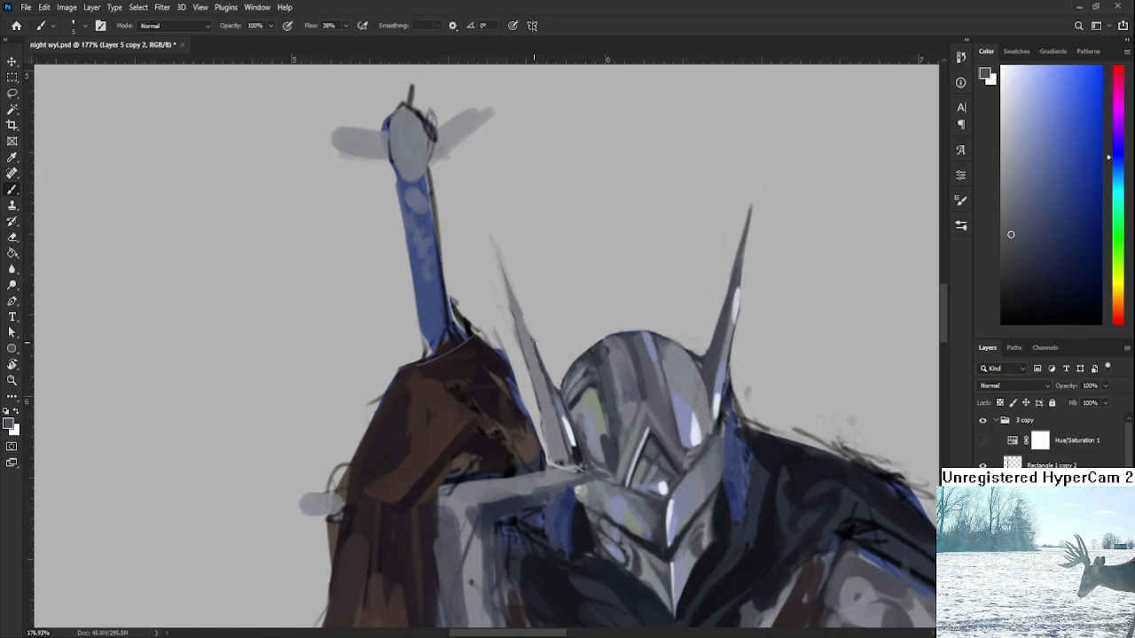
left_click_drag(522, 310, 509, 266)
key("e")
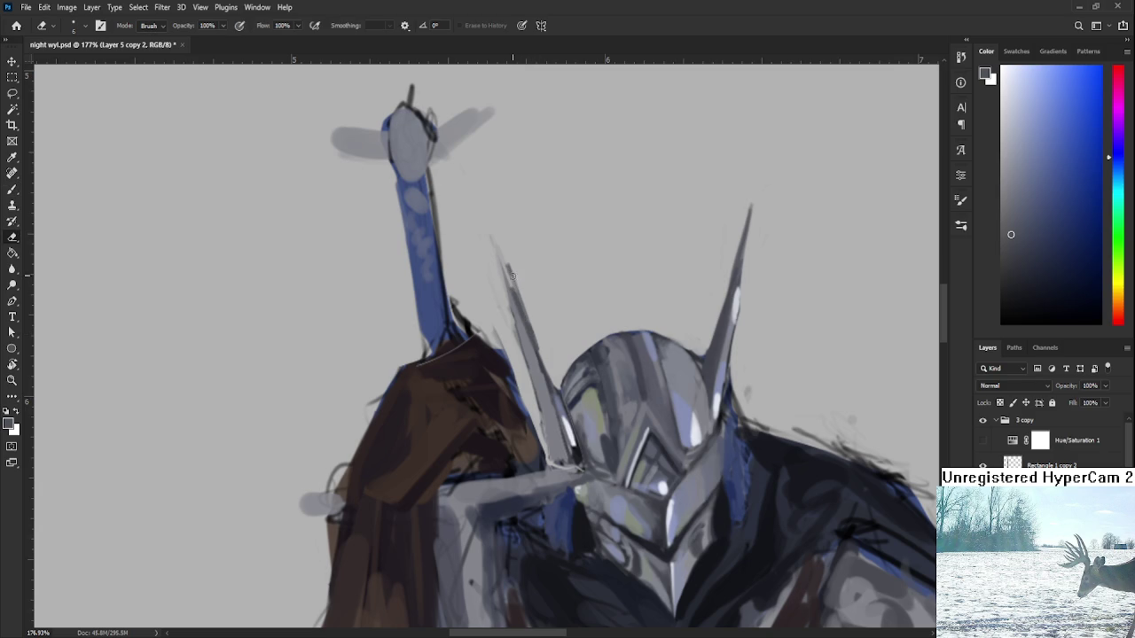
left_click_drag(522, 310, 506, 263)
- Zoom in around the spike and sample darker greys from it for further shading
key("b")
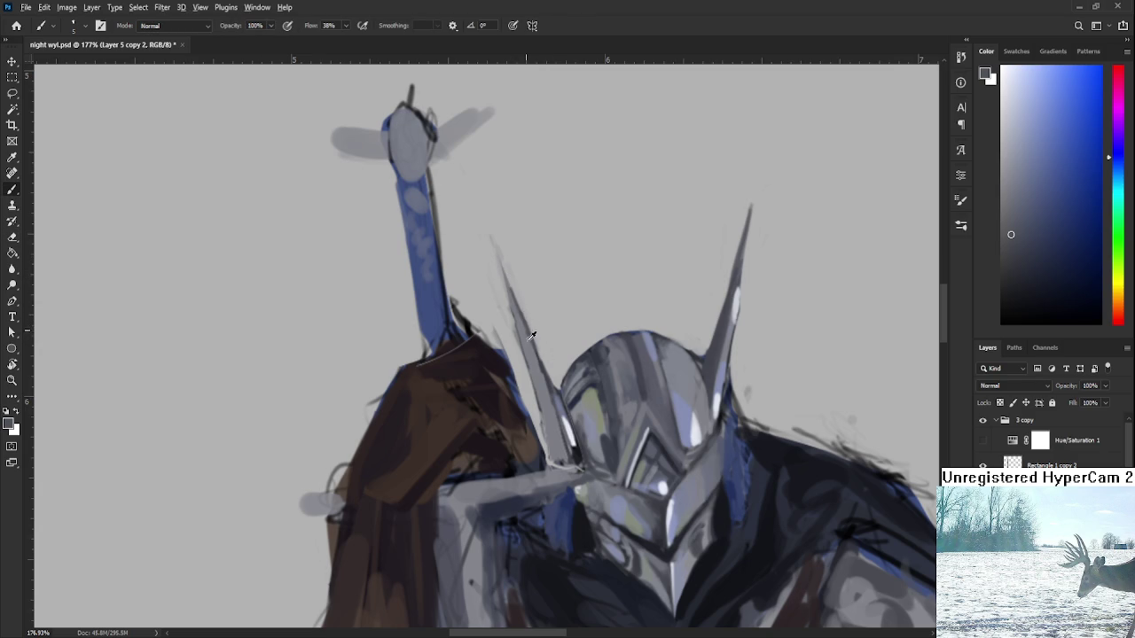
left_click(538, 359, "alt")
left_click(535, 373, "alt")
key("z")
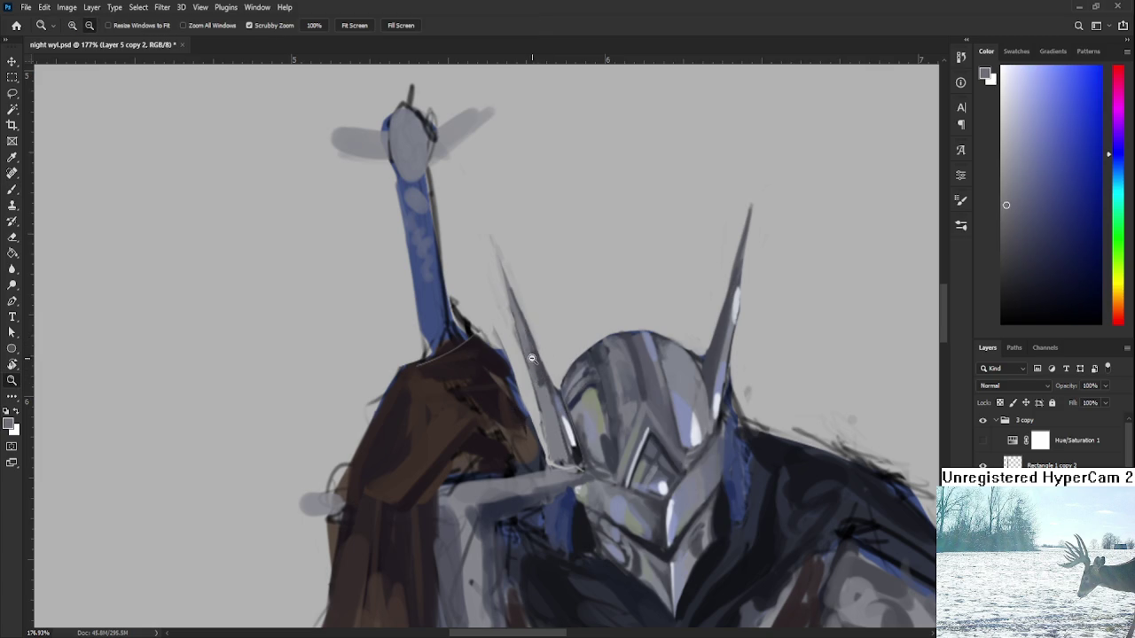
left_click_drag(530, 358, 523, 328)
key("b")
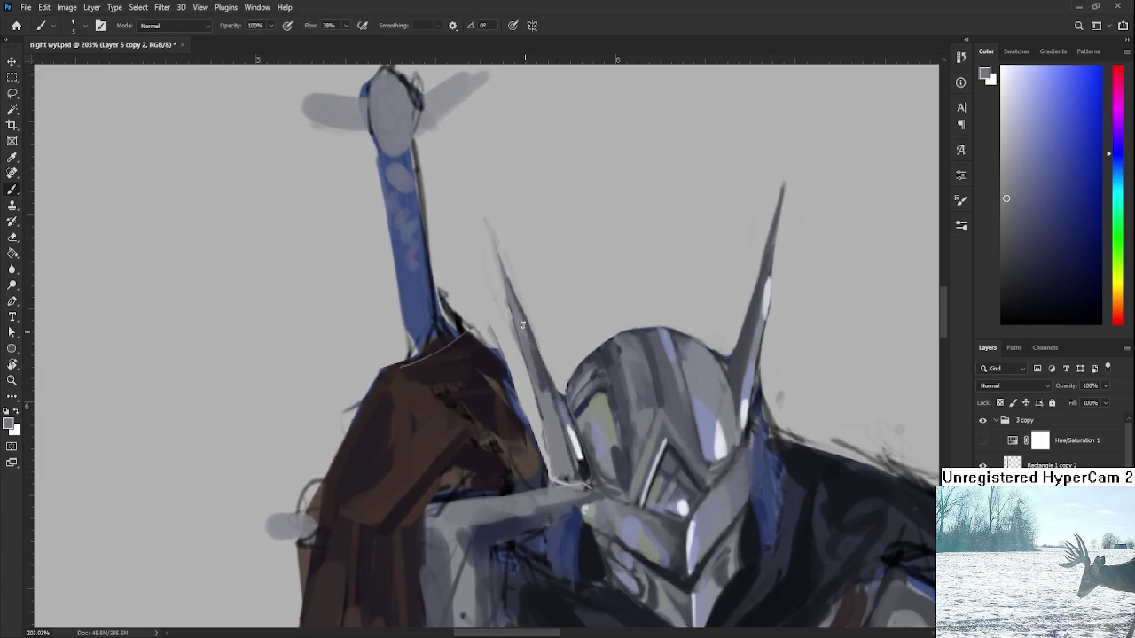
left_click(539, 386, "alt")
left_click(557, 388, "alt")
scroll(557, 399, "down", 1)
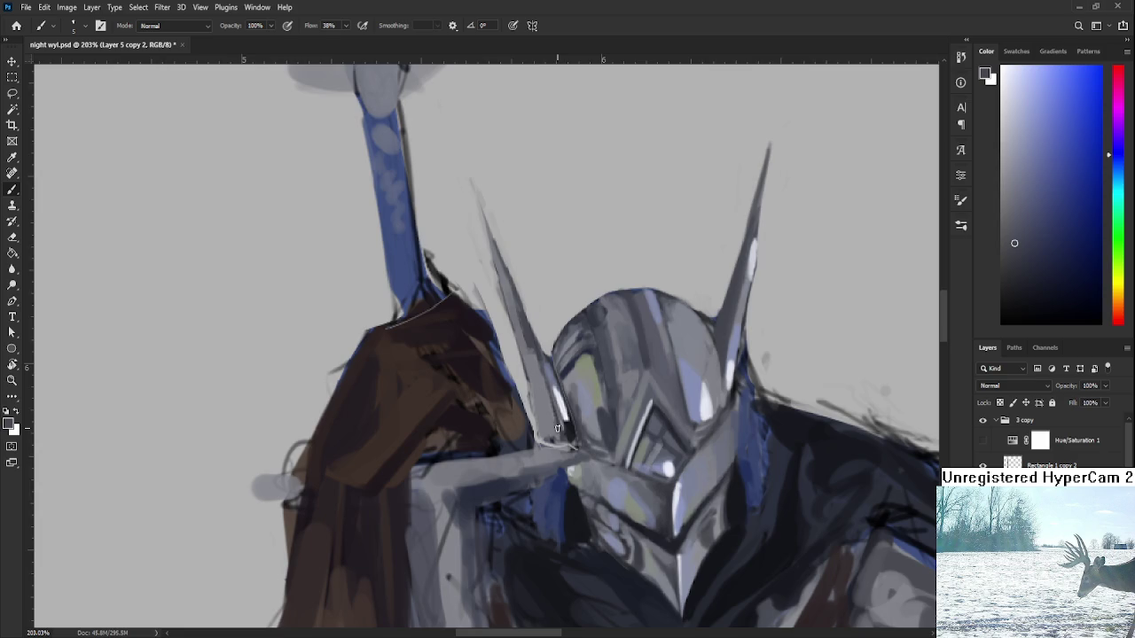
scroll(557, 429, "down", 5)
scroll(633, 341, "up", 3)
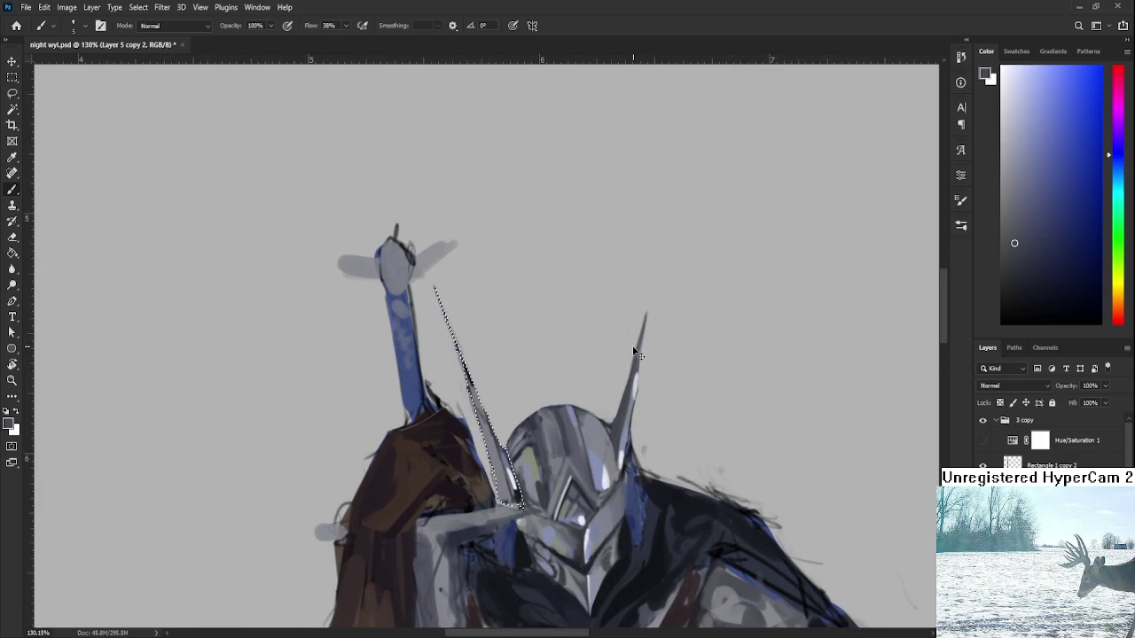
- Switch from Eraser to a lighter-grey Brush to touch up the helmet shading
scroll(607, 325, "down", 2)
scroll(562, 443, "up", 2)
key("e")
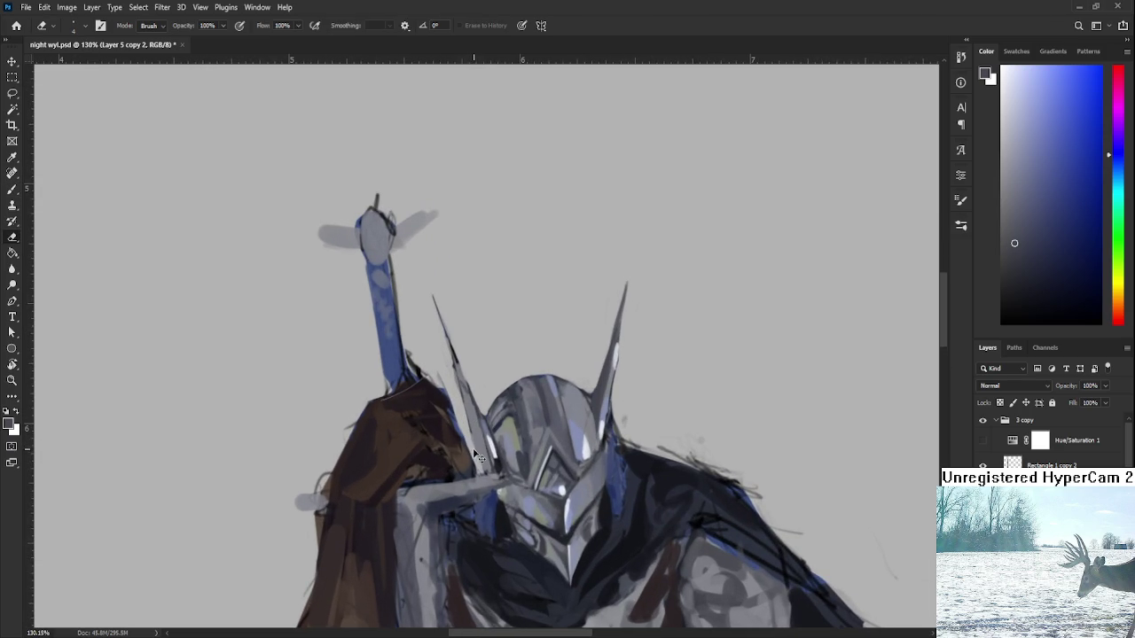
key("b")
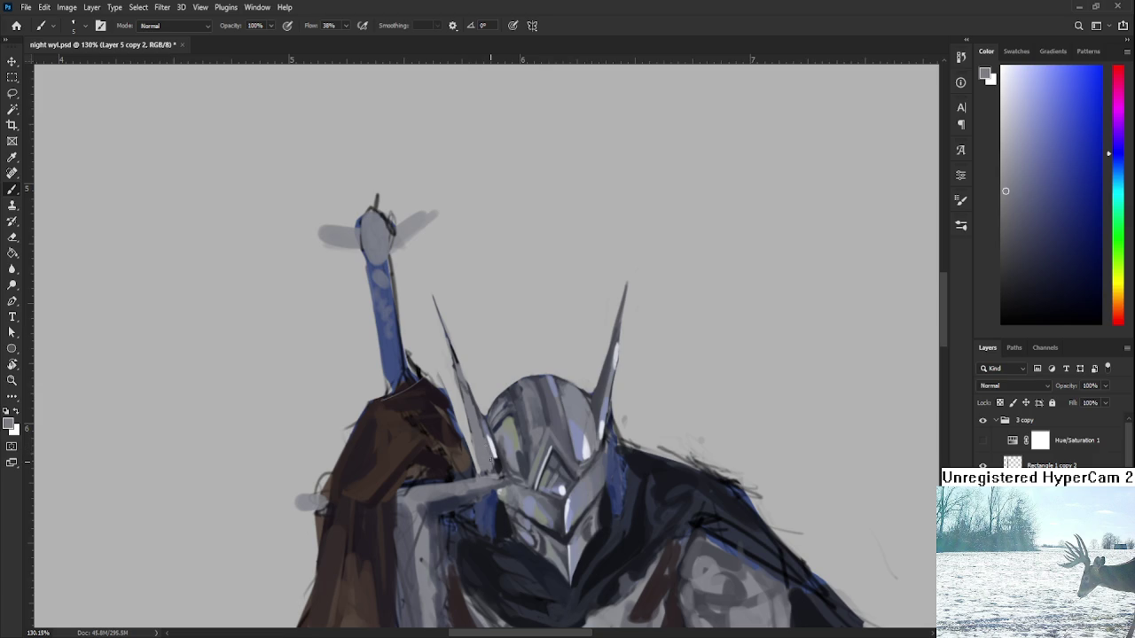
scroll(478, 71, "down", 3)
- Zoom and pan the view to centre on the knight's helmet
scroll(587, 284, "down", 3)
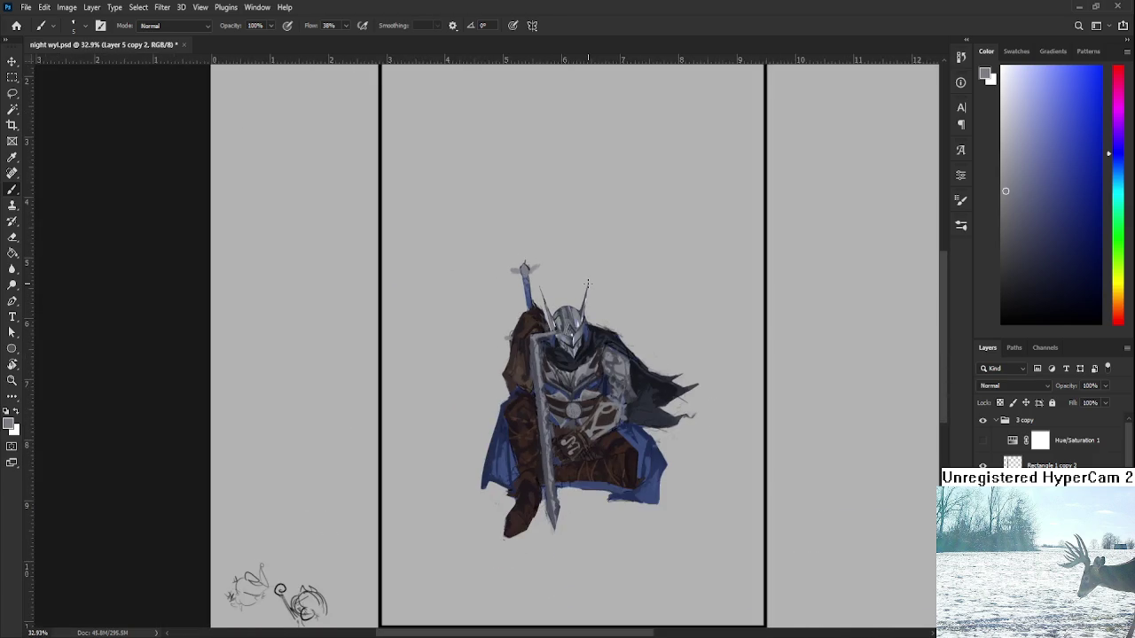
scroll(588, 284, "up", 3)
scroll(567, 287, "up", 3)
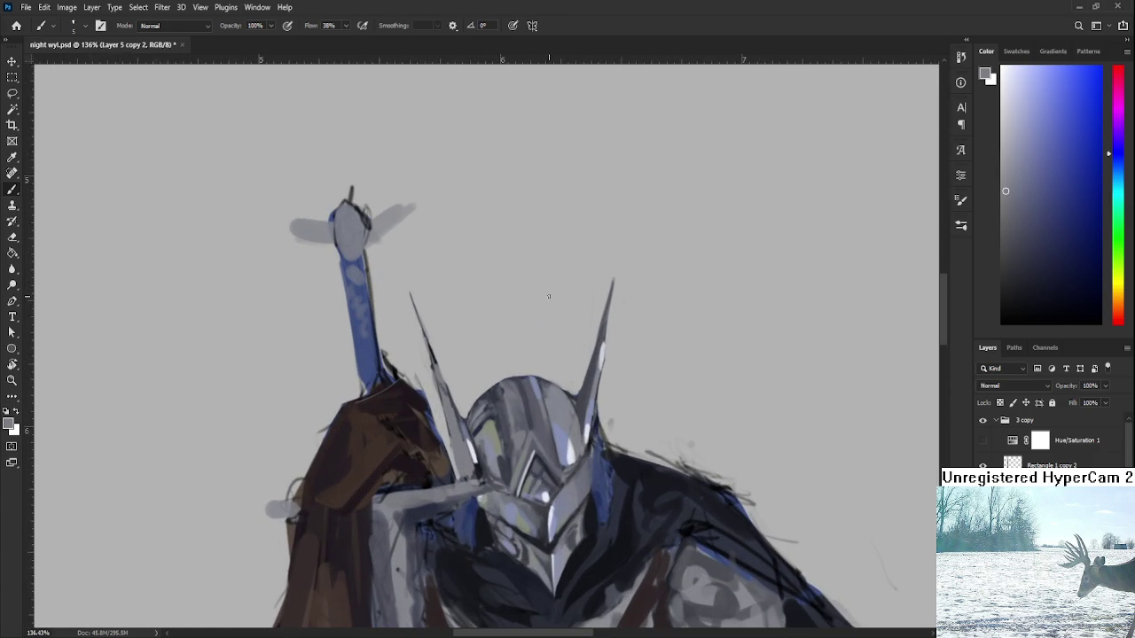
scroll(549, 296, "down", 1)
scroll(549, 296, "down", 2)
scroll(549, 297, "down", 1)
scroll(549, 297, "down", 1)
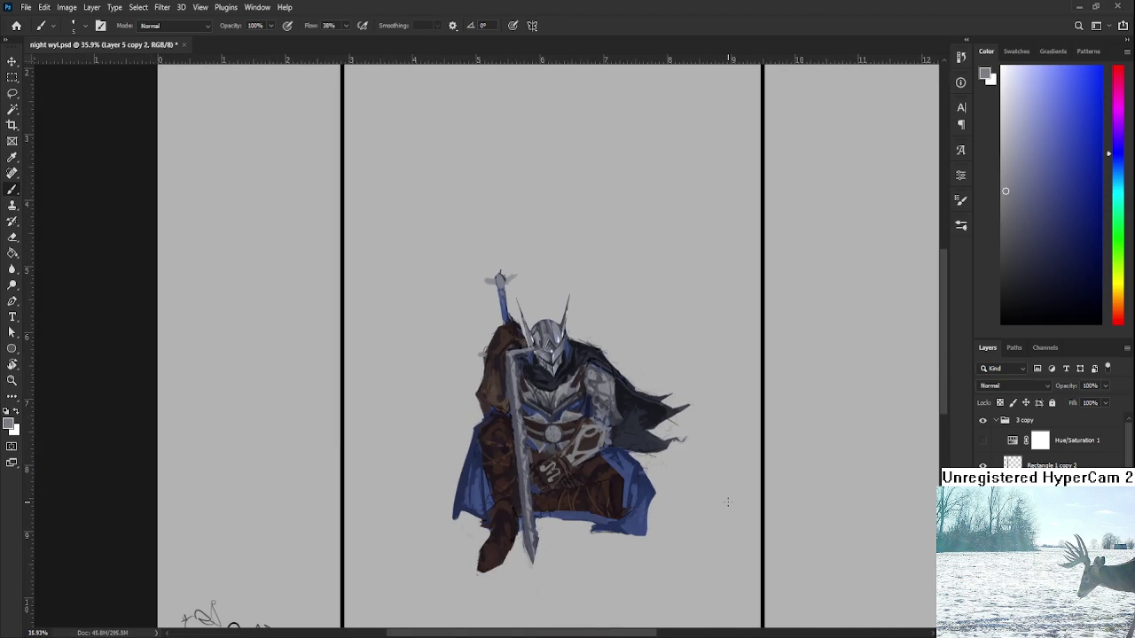
scroll(727, 503, "down", 1)
scroll(727, 503, "down", 1)
scroll(727, 503, "up", 1)
scroll(636, 404, "up", 3)
scroll(637, 404, "up", 2)
scroll(621, 395, "up", 2)
scroll(597, 383, "up", 2)
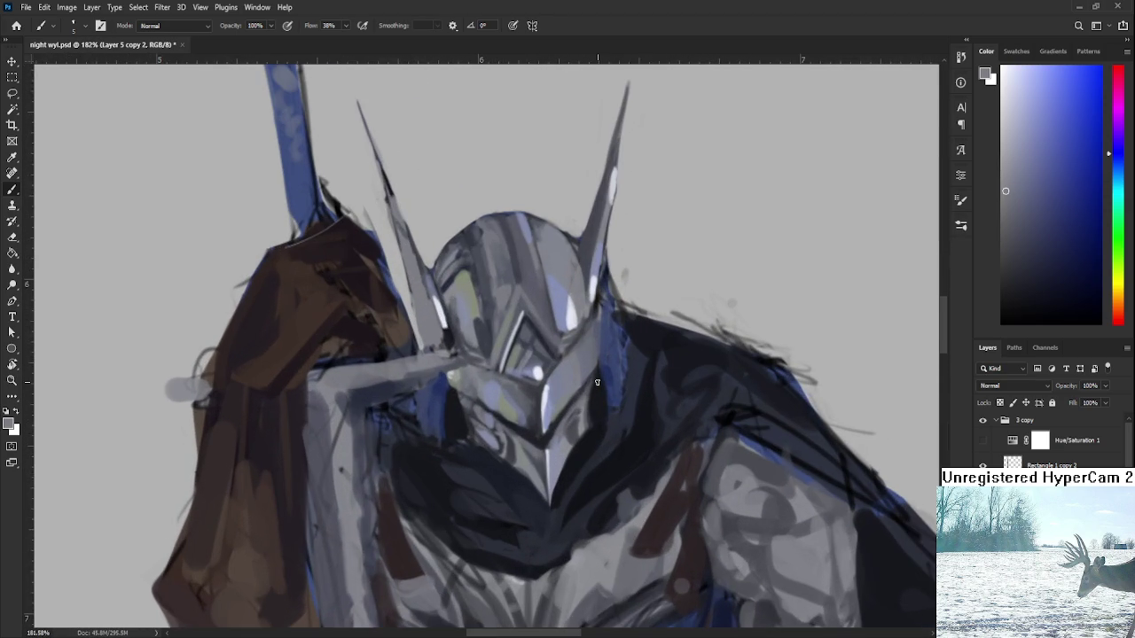
scroll(597, 383, "down", 1)
scroll(597, 382, "down", 1)
scroll(598, 378, "down", 1)
scroll(598, 373, "down", 1)
scroll(598, 374, "up", 2)
scroll(594, 383, "up", 1)
scroll(591, 390, "down", 1)
scroll(587, 398, "down", 2)
scroll(586, 398, "up", 1)
left_click_drag(485, 335, 501, 410)
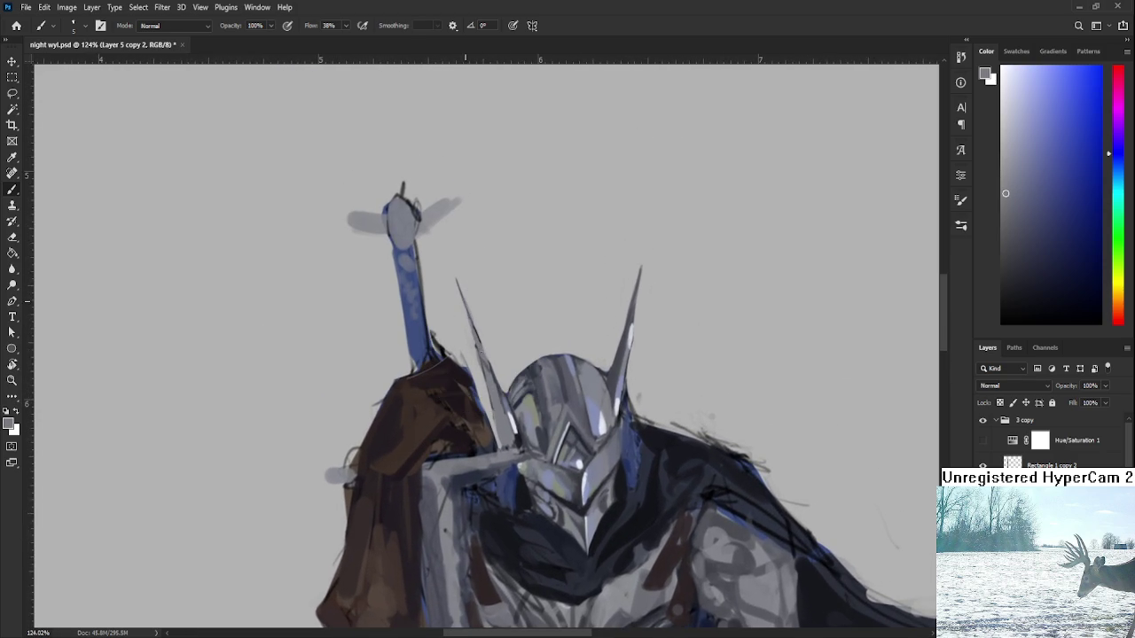
- Erase stray marks from the left spike's tip to sharpen its point
key("e")
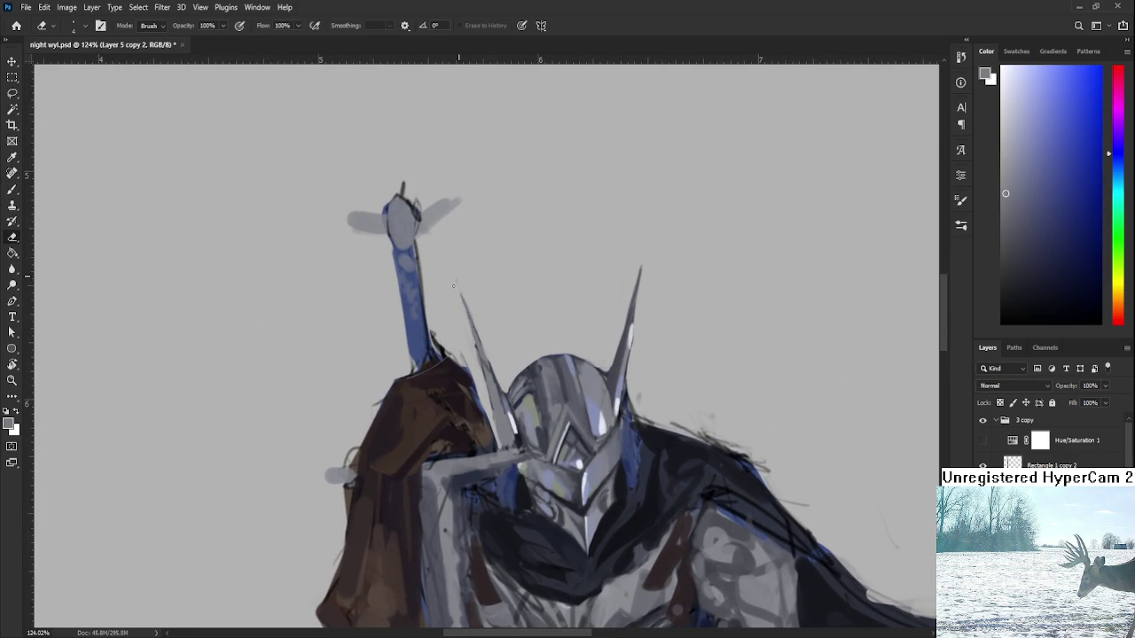
left_click(479, 327, "alt")
scroll(670, 392, "down", 4)
scroll(638, 426, "up", 2)
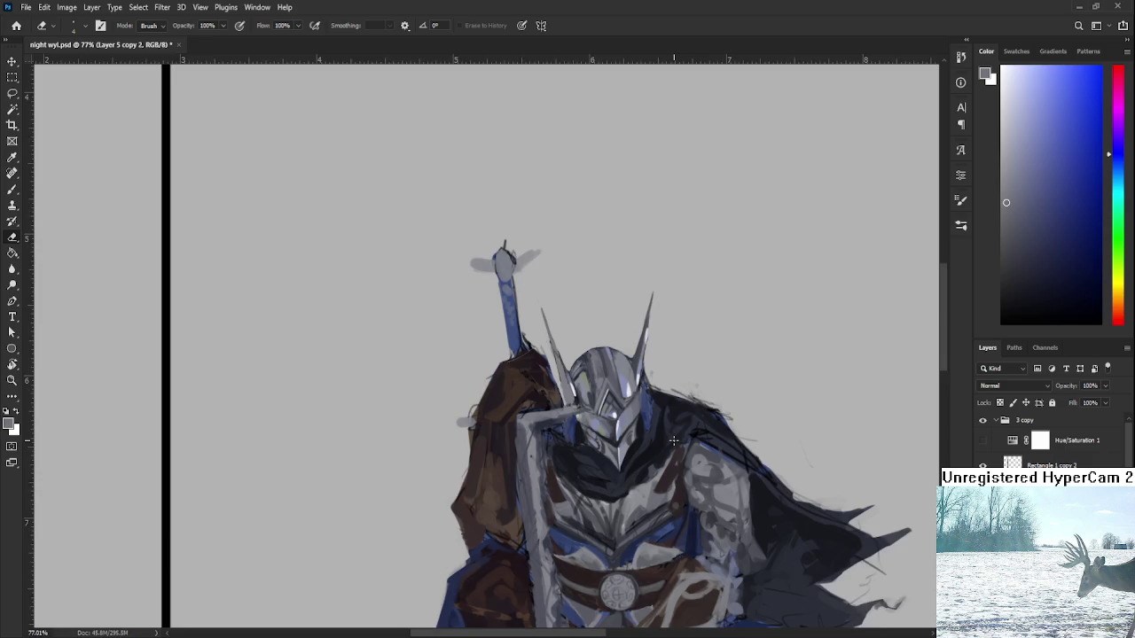
scroll(621, 443, "up", 1)
scroll(614, 454, "up", 1)
scroll(585, 452, "up", 2)
scroll(532, 448, "up", 2)
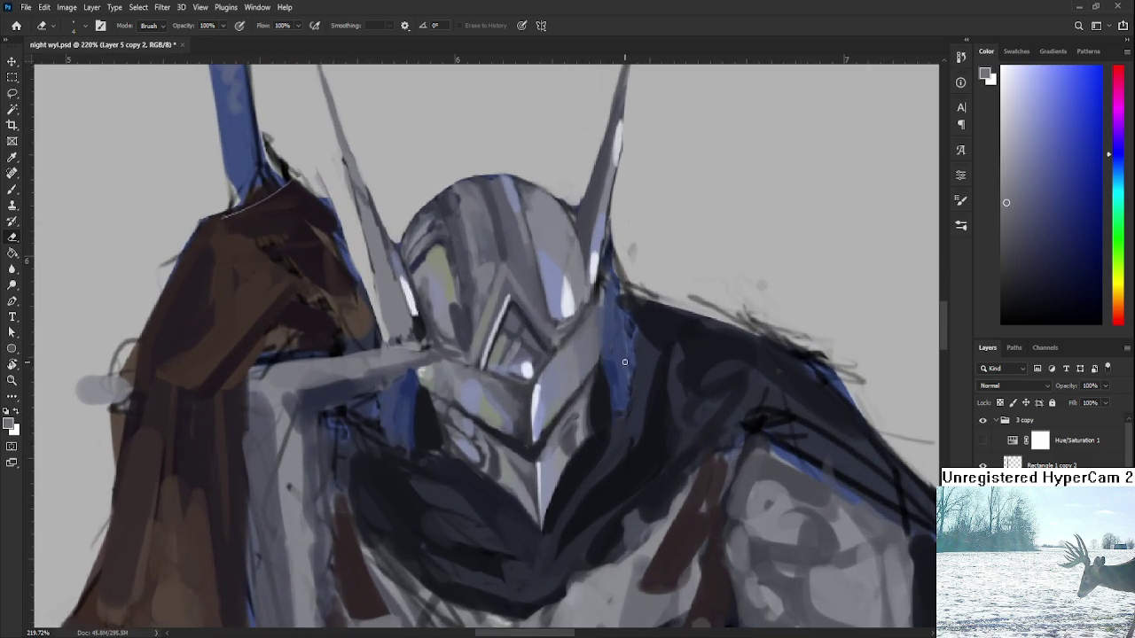
scroll(479, 445, "up", 1)
- With the Brush, sample a dark blue and paint shading along the helmet's right edge
key("b")
left_click(434, 443, "alt")
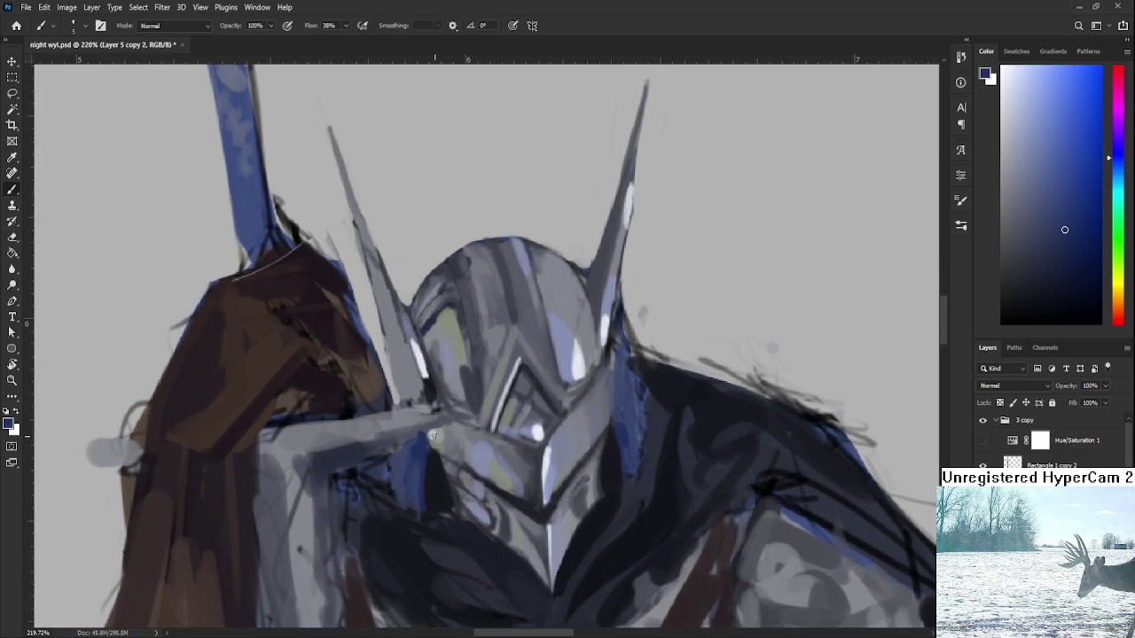
left_click_drag(619, 392, 622, 363)
left_click(615, 390, "alt")
left_click(614, 379, "alt")
- Sample a light grey and several other colours from the helmet
left_click(615, 388, "alt")
scroll(590, 403, "up", 5)
left_click(581, 415, "alt")
left_click(582, 381, "alt")
left_click(588, 378, "alt")
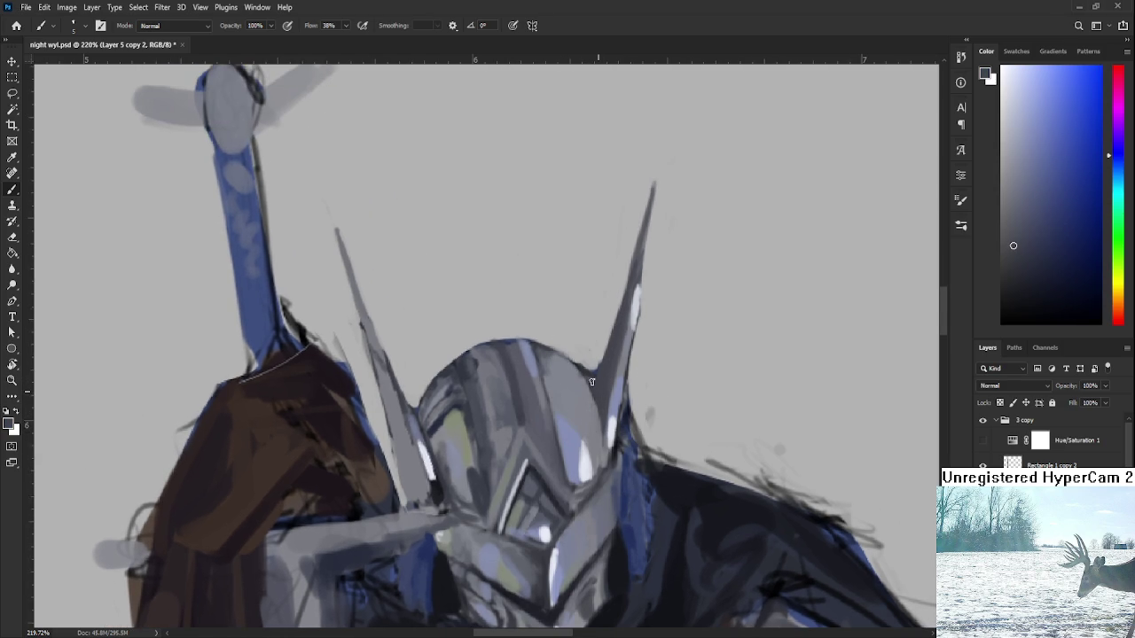
left_click(594, 393, "alt")
left_click(592, 379, "alt")
left_click(610, 360, "alt")
- Zoom around the helmet and sample a darker blue-grey from beside it
scroll(613, 377, "down", 5)
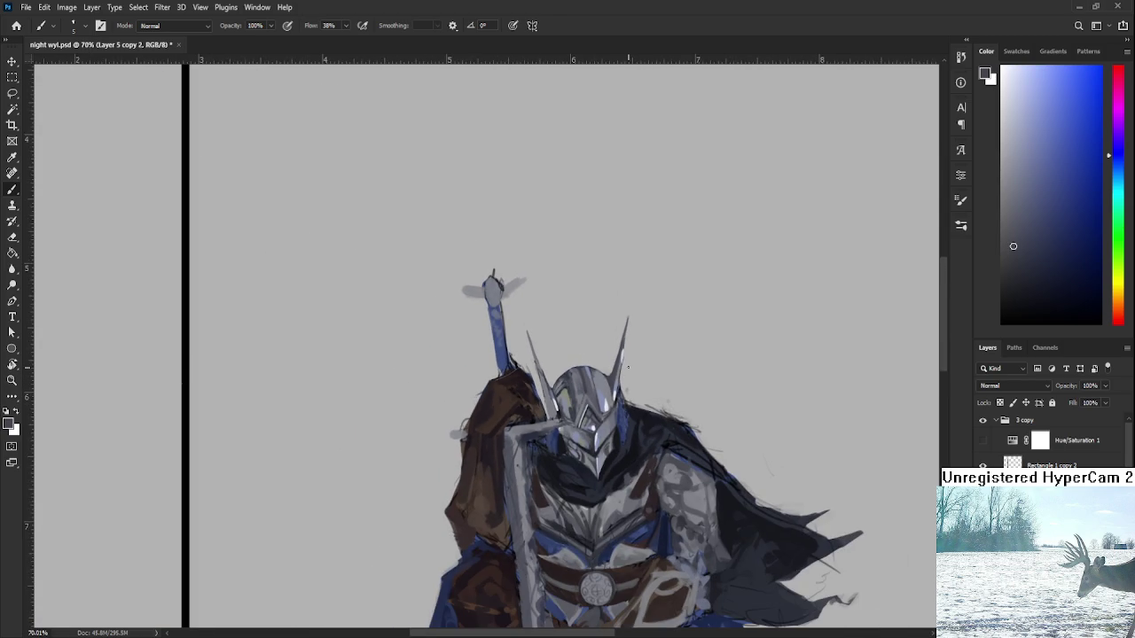
scroll(629, 379, "down", 3)
scroll(624, 416, "up", 3)
scroll(612, 408, "up", 2)
scroll(556, 377, "down", 3)
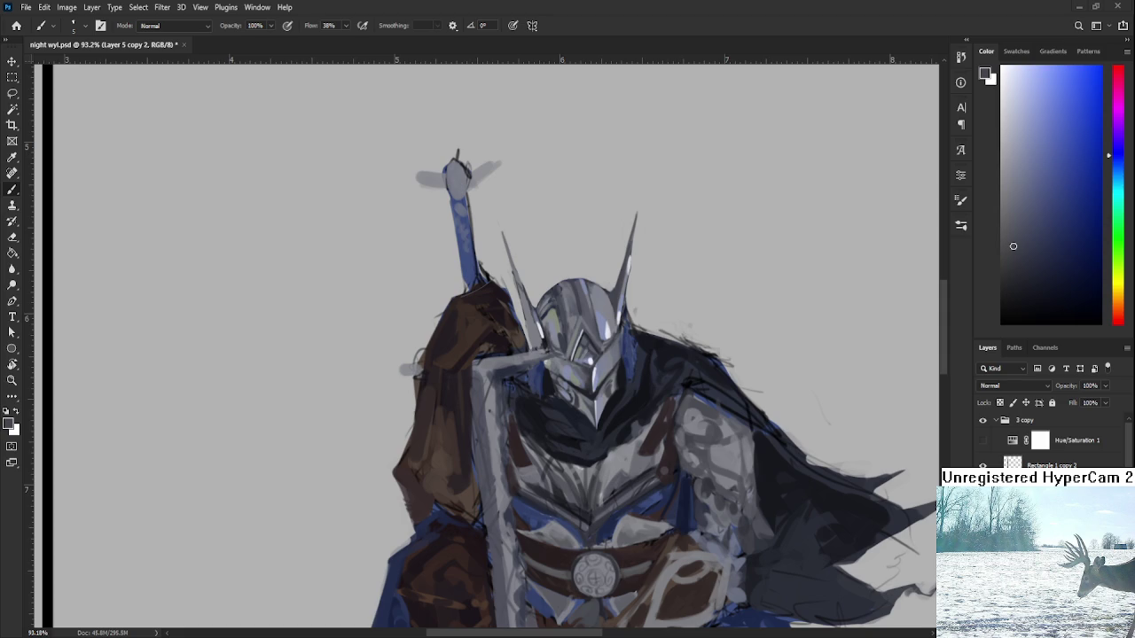
scroll(624, 359, "up", 2)
scroll(616, 429, "up", 2)
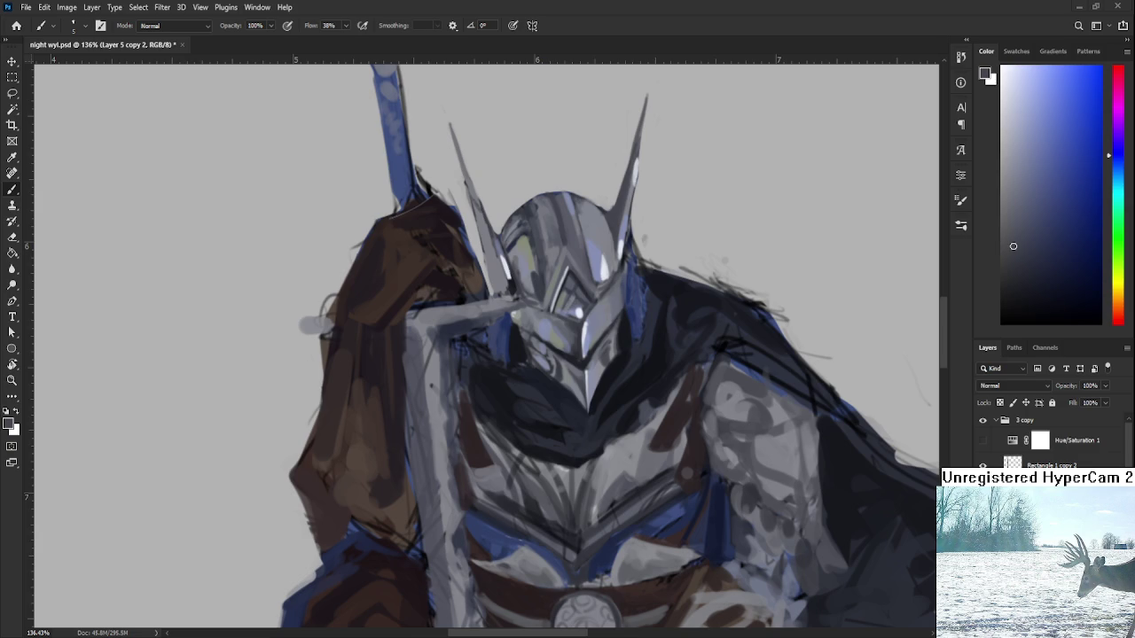
scroll(604, 412, "up", 3)
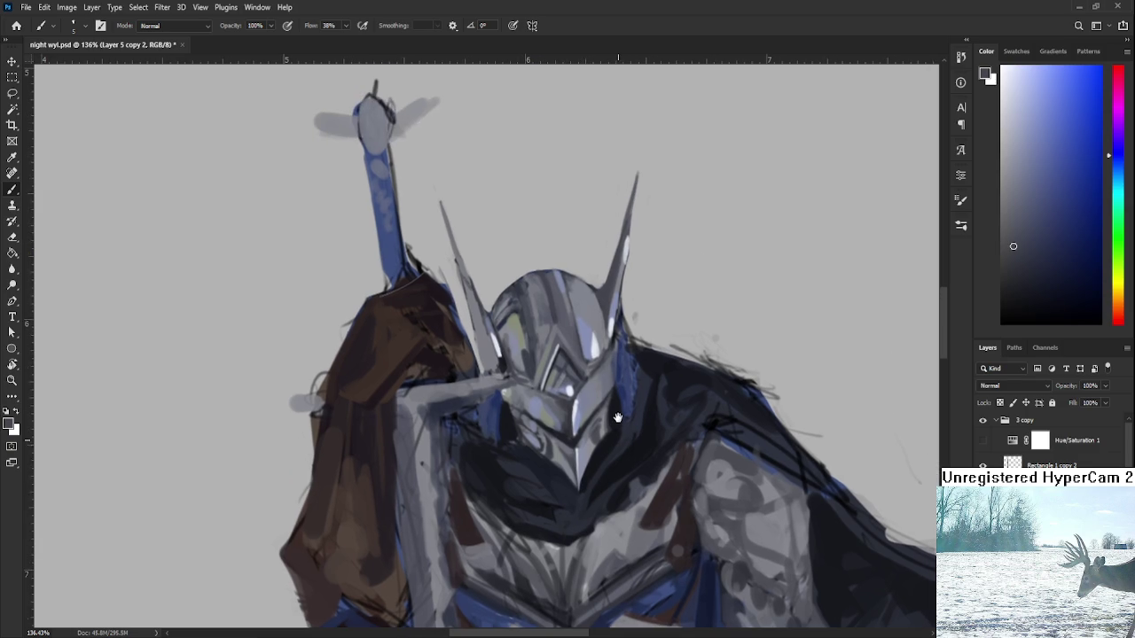
left_click(635, 424, "alt")
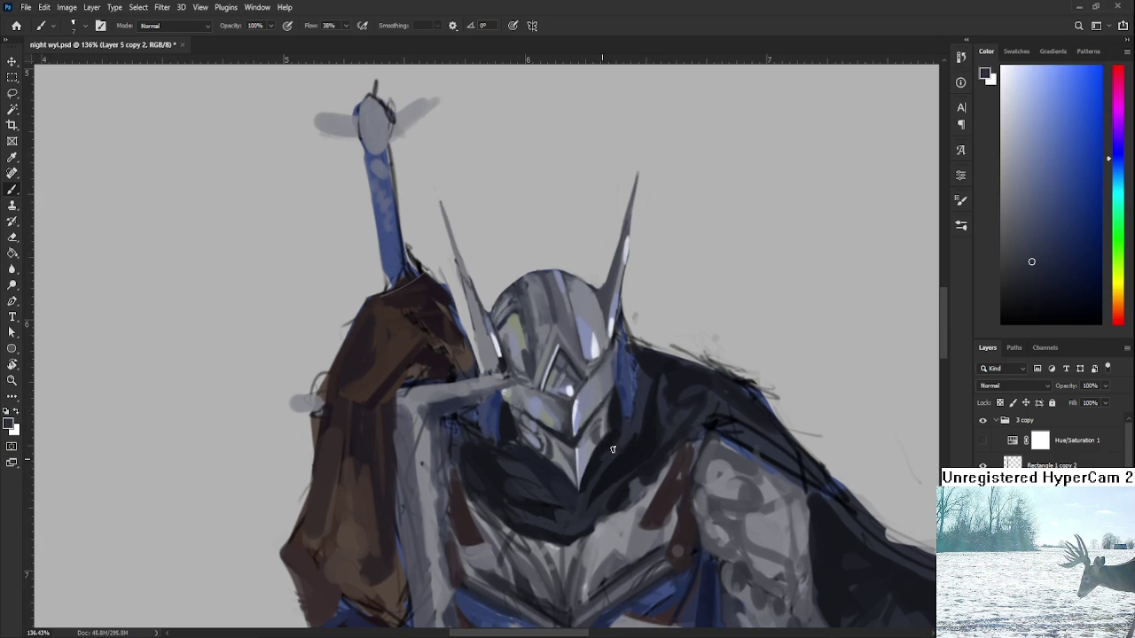
- Sample chest armour tones and paint darker strokes down the chest
left_click(621, 433, "alt")
left_click(630, 432, "alt")
left_click(626, 443, "alt")
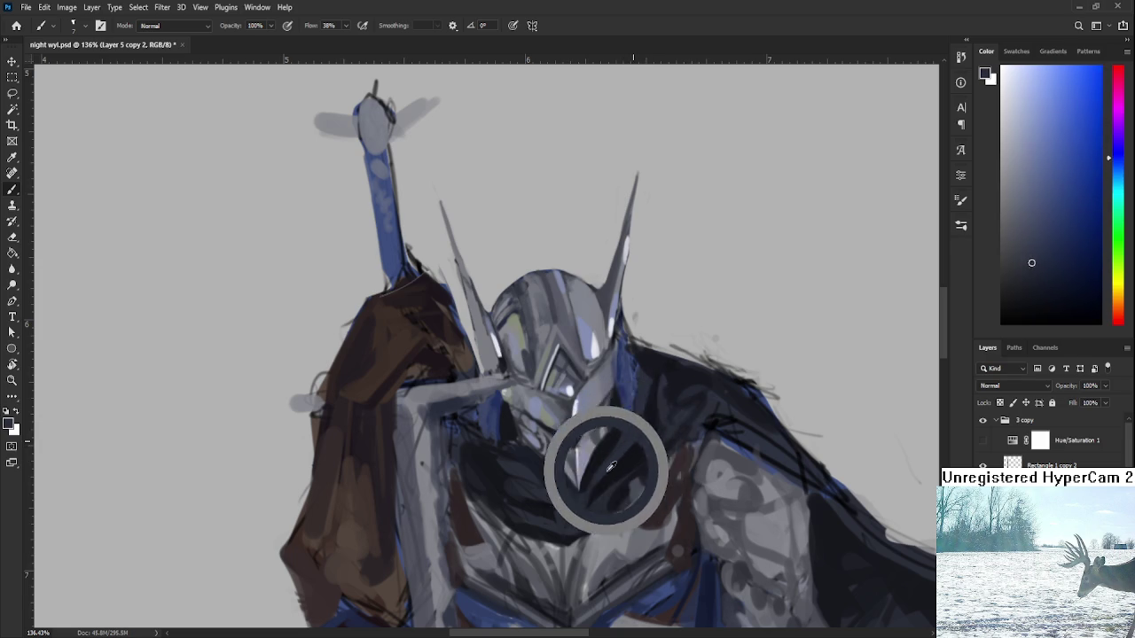
left_click_drag(630, 446, 608, 461, "alt")
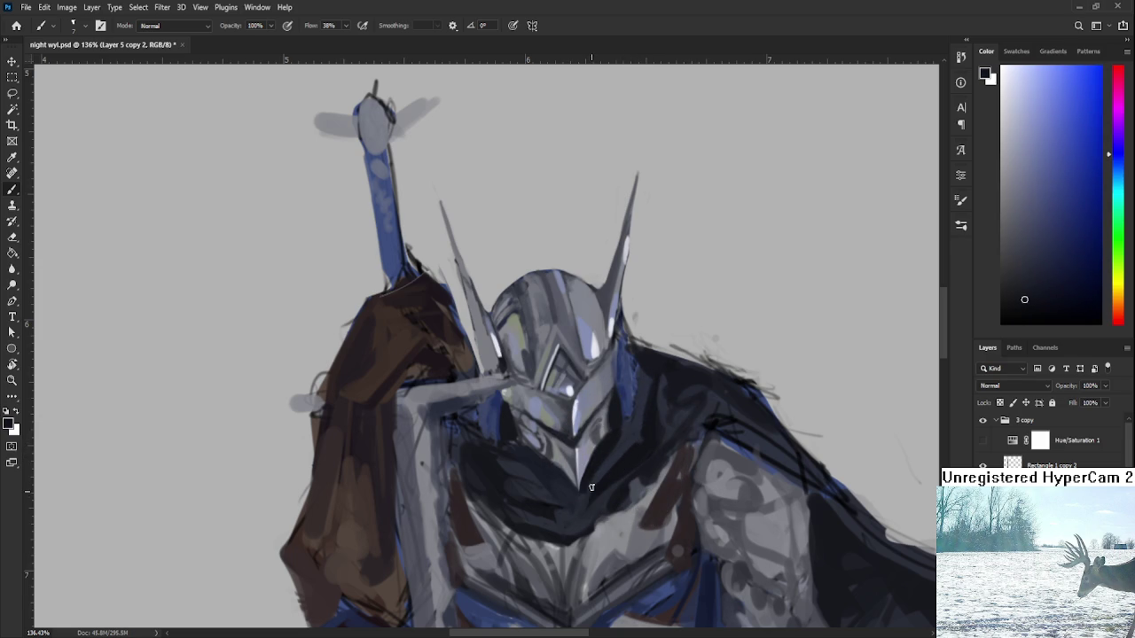
left_click(589, 488, "alt")
left_click(593, 488, "alt")
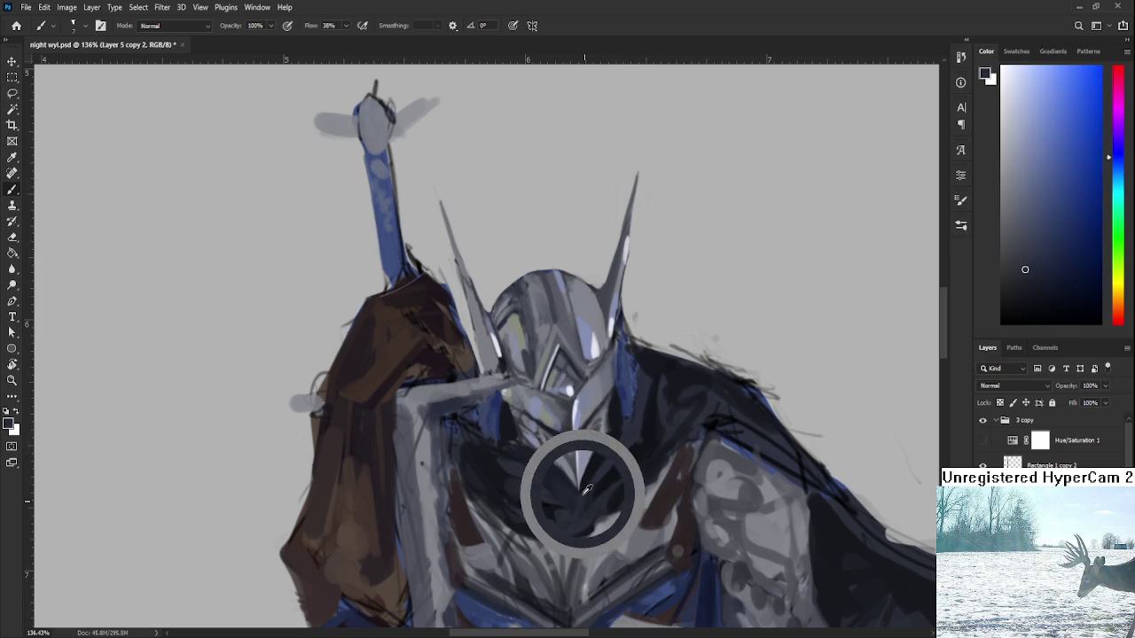
left_click(593, 489, "alt")
mouse_move(609, 456)
left_mouse_down("alt")
mouse_move(610, 470)
mouse_move(618, 451)
left_mouse_up("alt")
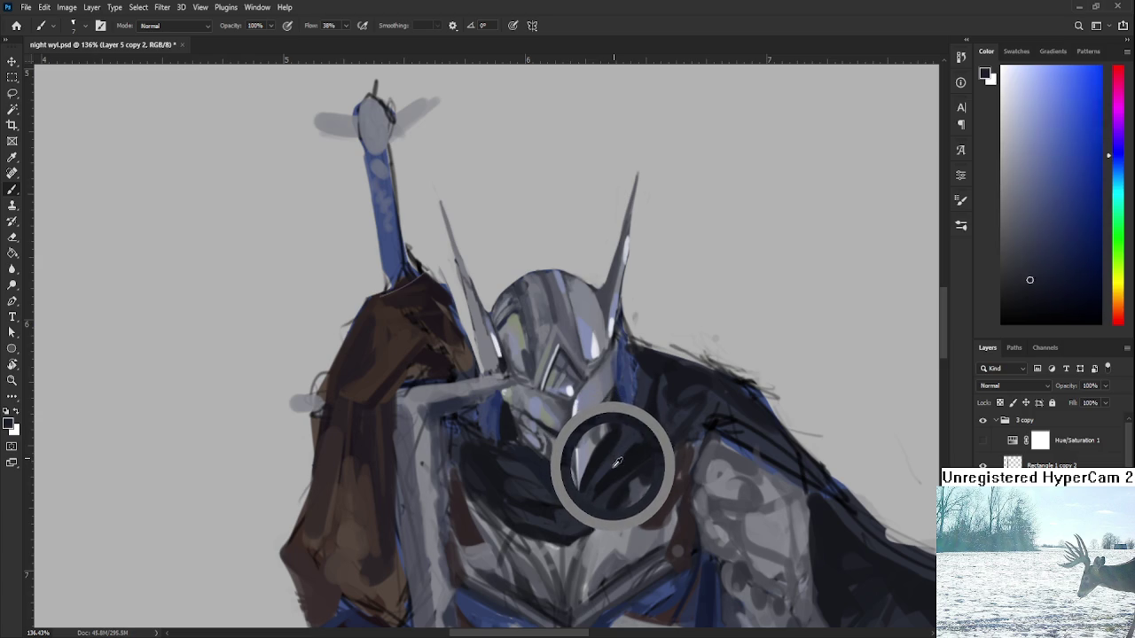
left_click_drag(618, 452, 594, 490, "alt")
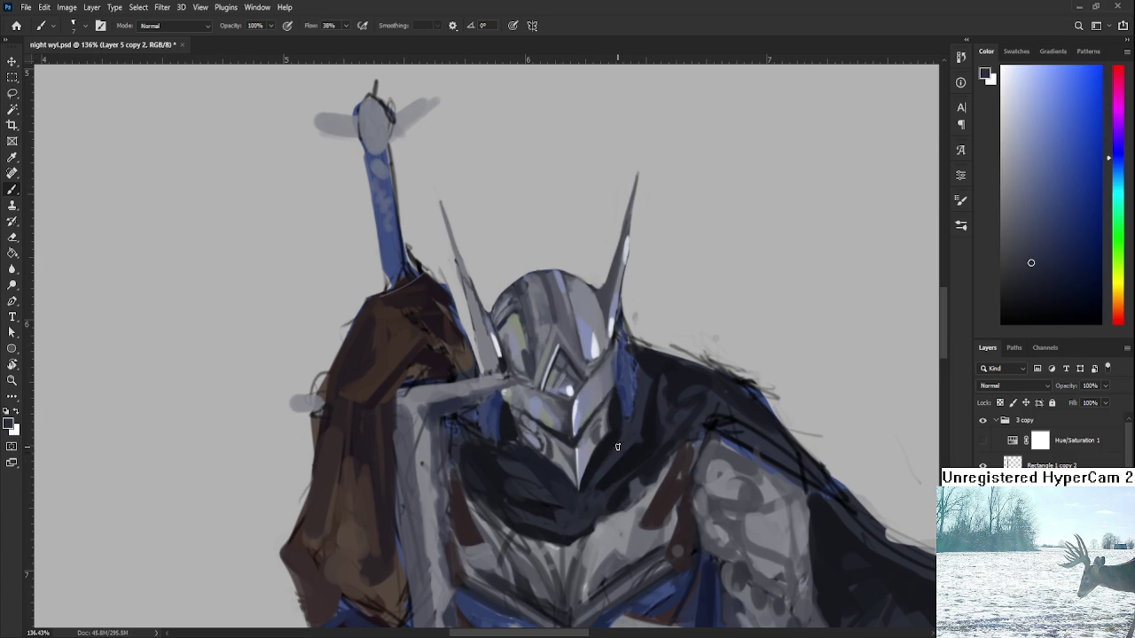
mouse_move(625, 454)
left_mouse_down("alt")
mouse_move(593, 506)
mouse_move(588, 482)
left_mouse_up("alt")
mouse_move(638, 545)
left_mouse_down()
mouse_move(618, 474)
mouse_move(637, 466)
left_mouse_up()
- Pick a darker chest tone and recentre the zoomed view on helmet and chest
left_click(616, 474, "alt")
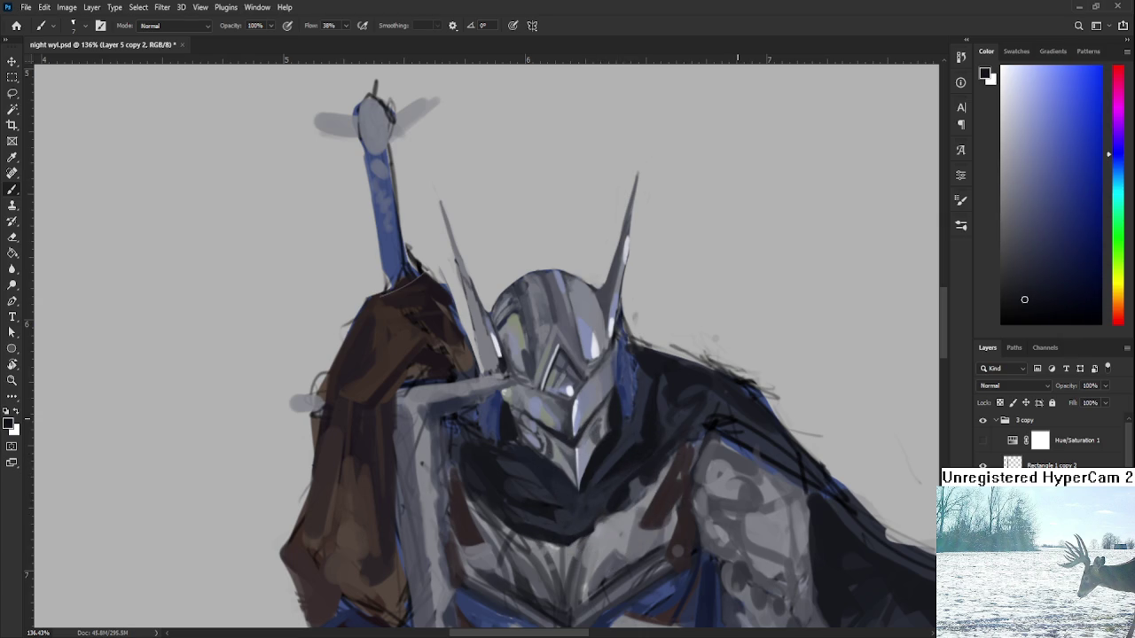
scroll(696, 425, "down", 3)
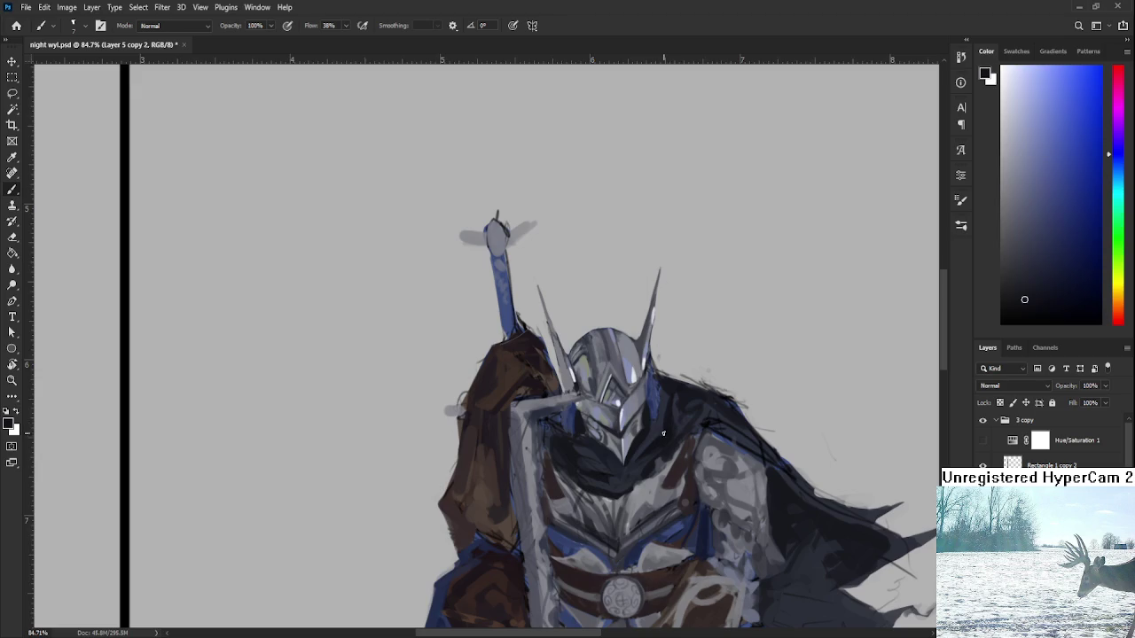
scroll(669, 430, "up", 2)
scroll(649, 440, "up", 1)
scroll(626, 451, "up", 1)
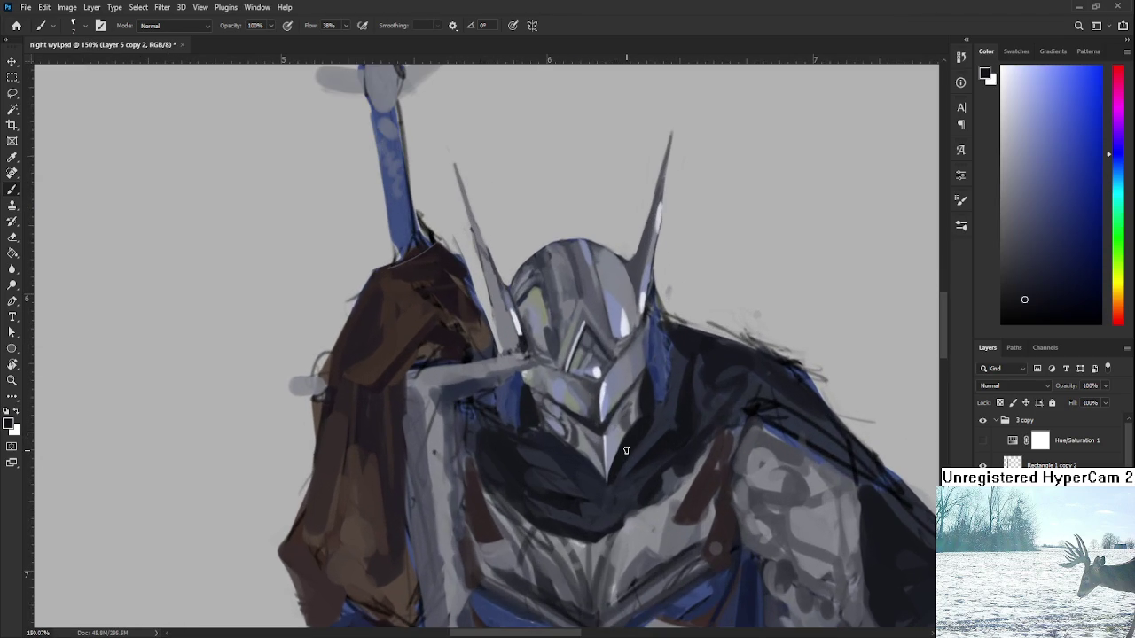
left_click_drag(616, 464, 652, 439)
- Sample alternating lighter and darker tones from the dark chest area
left_click(616, 432, "alt")
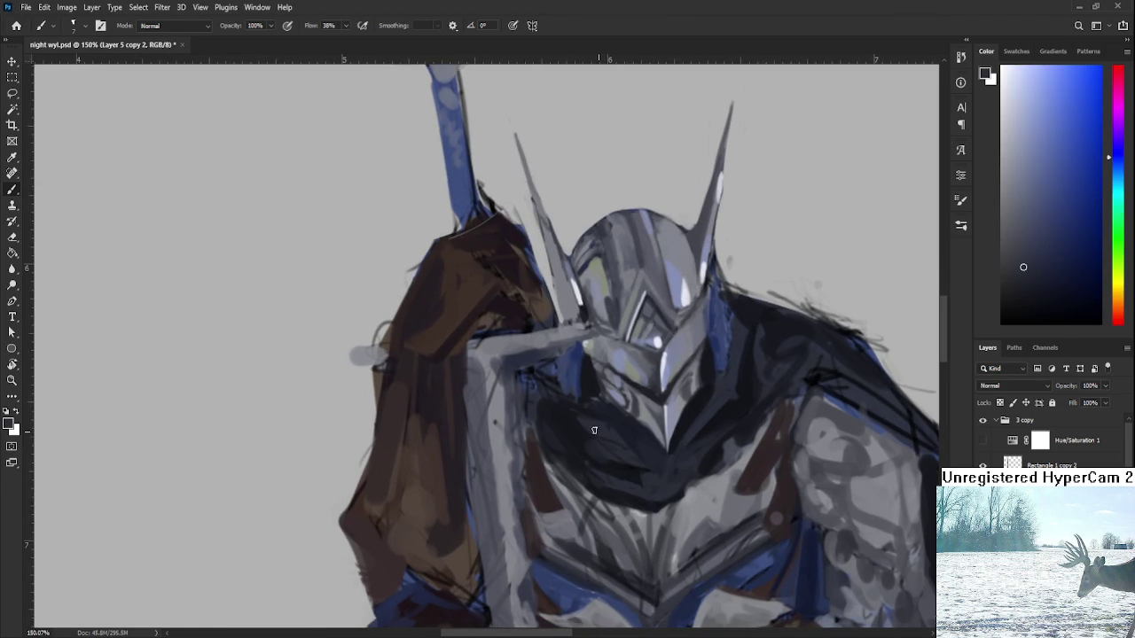
left_click(586, 432, "alt")
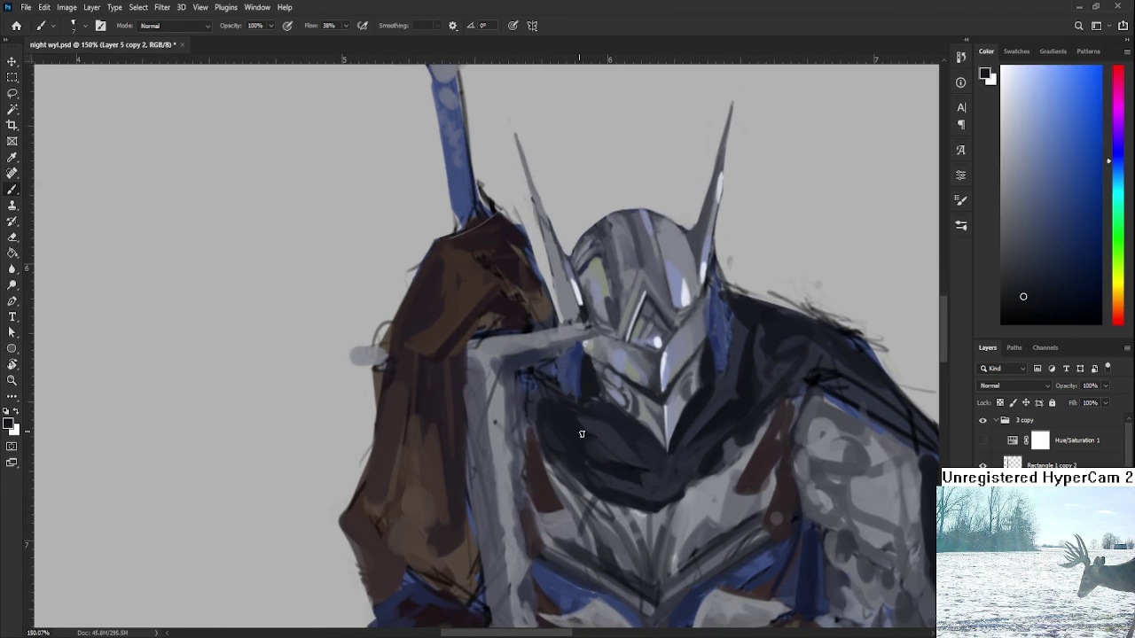
left_click(587, 423, "alt")
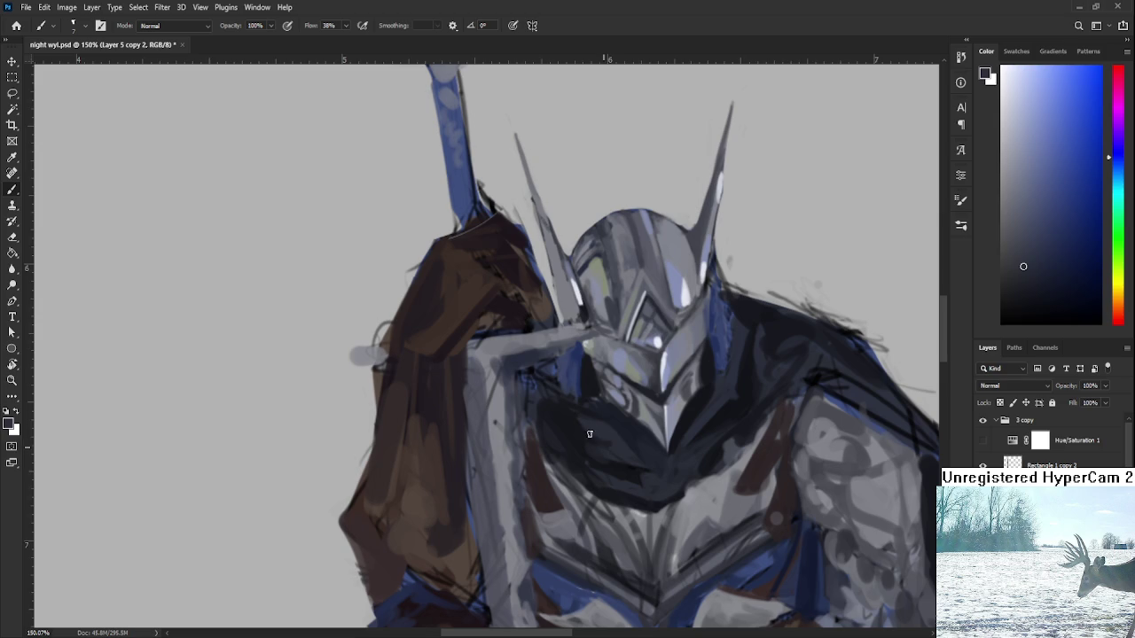
left_click(585, 419, "alt")
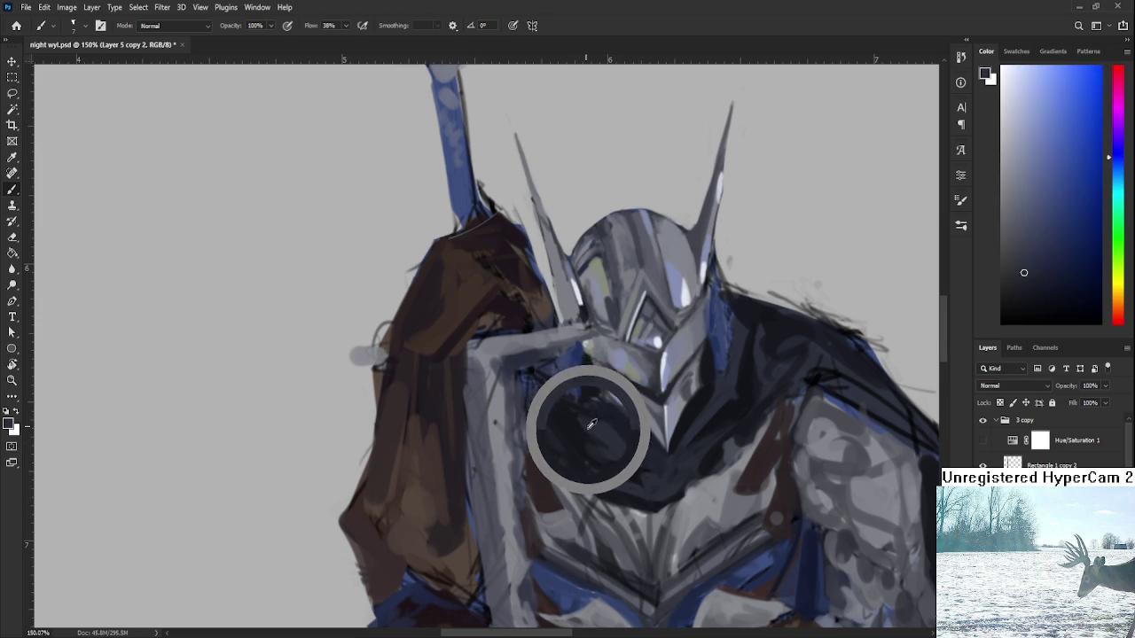
left_click(589, 418, "alt")
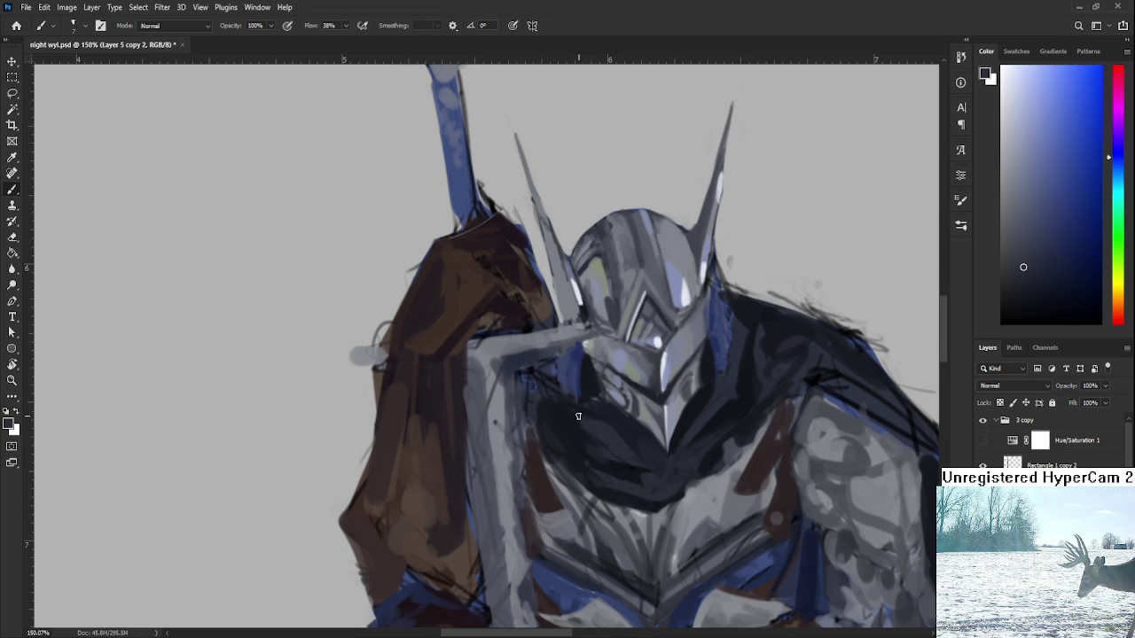
left_click(589, 421, "alt")
left_click(590, 427, "alt")
left_click(608, 414, "alt")
left_click(613, 406, "alt")
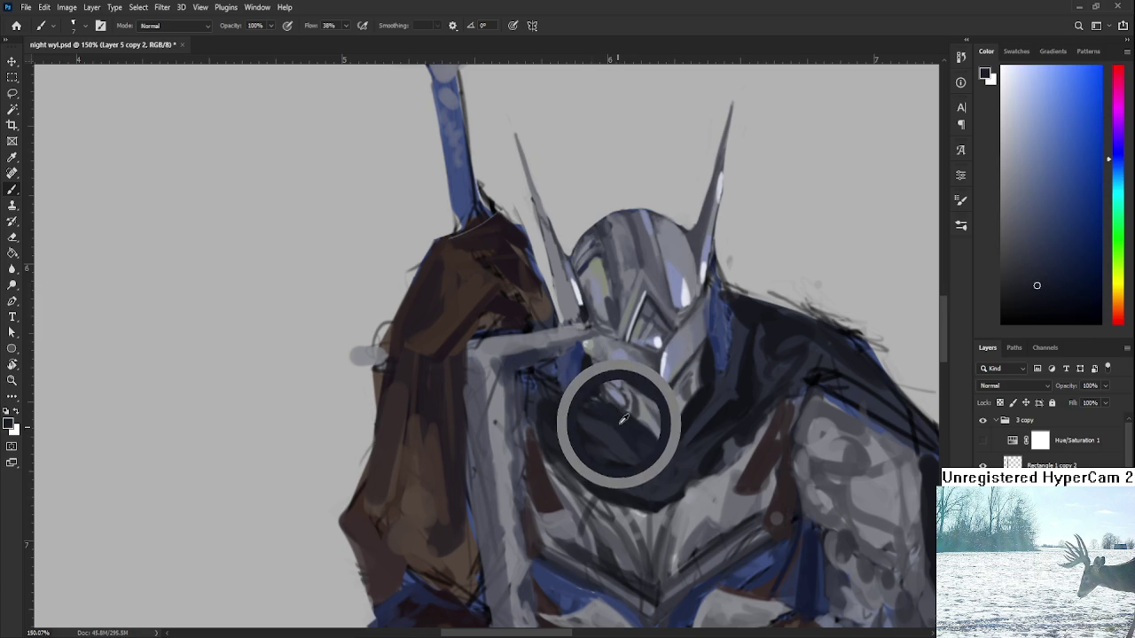
- Sample colours higher on the chest, including a lighter grey and darker tone
left_click(628, 426, "alt")
left_click(650, 446, "alt")
left_click(630, 433, "alt")
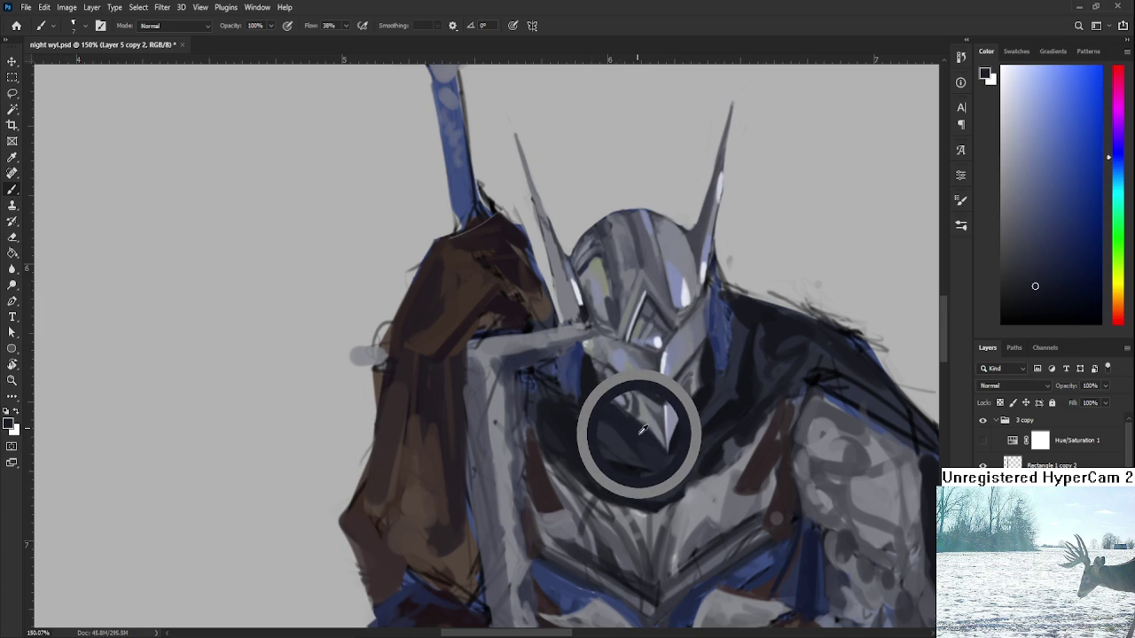
left_click(618, 419, "alt")
left_click(609, 423, "alt")
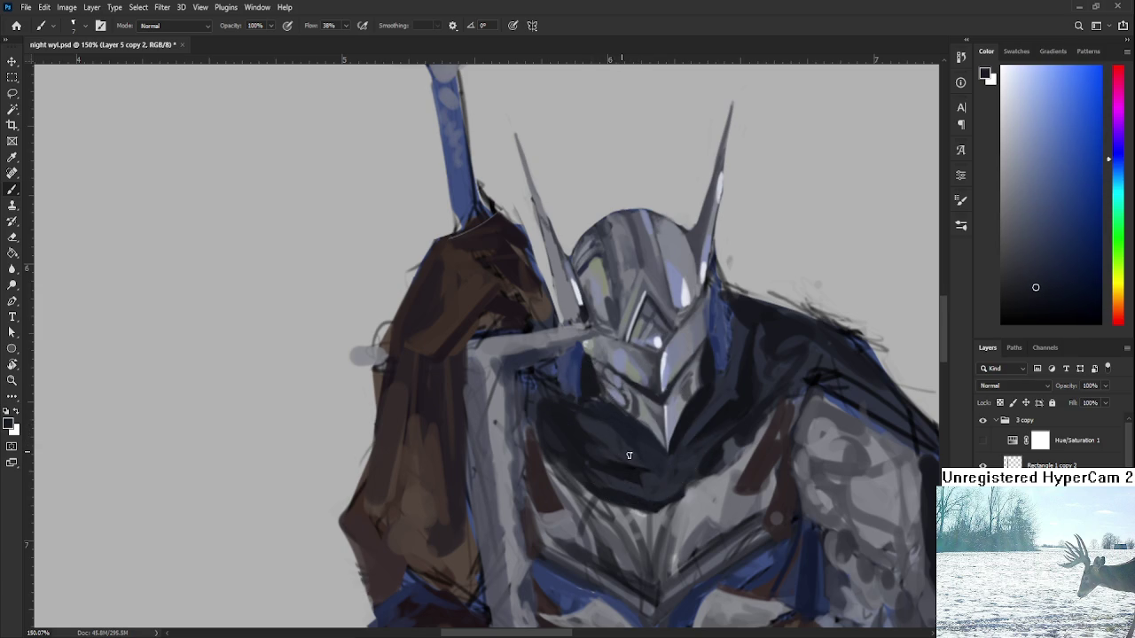
left_click(636, 466, "alt")
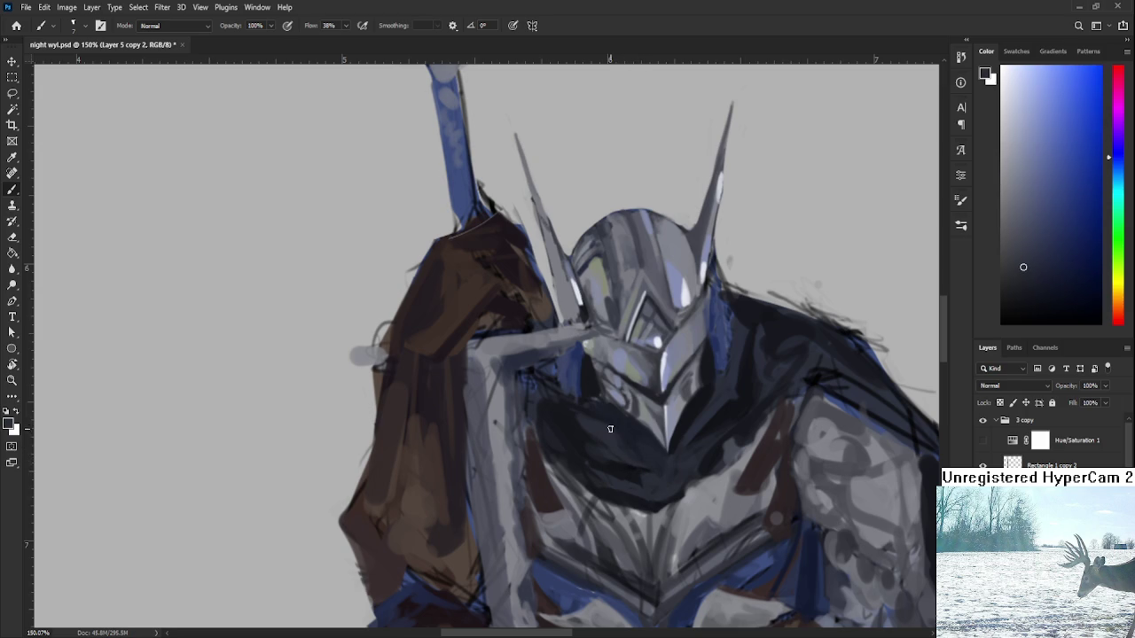
left_click(619, 424, "alt")
left_click(620, 439, "alt")
left_click(616, 426, "alt")
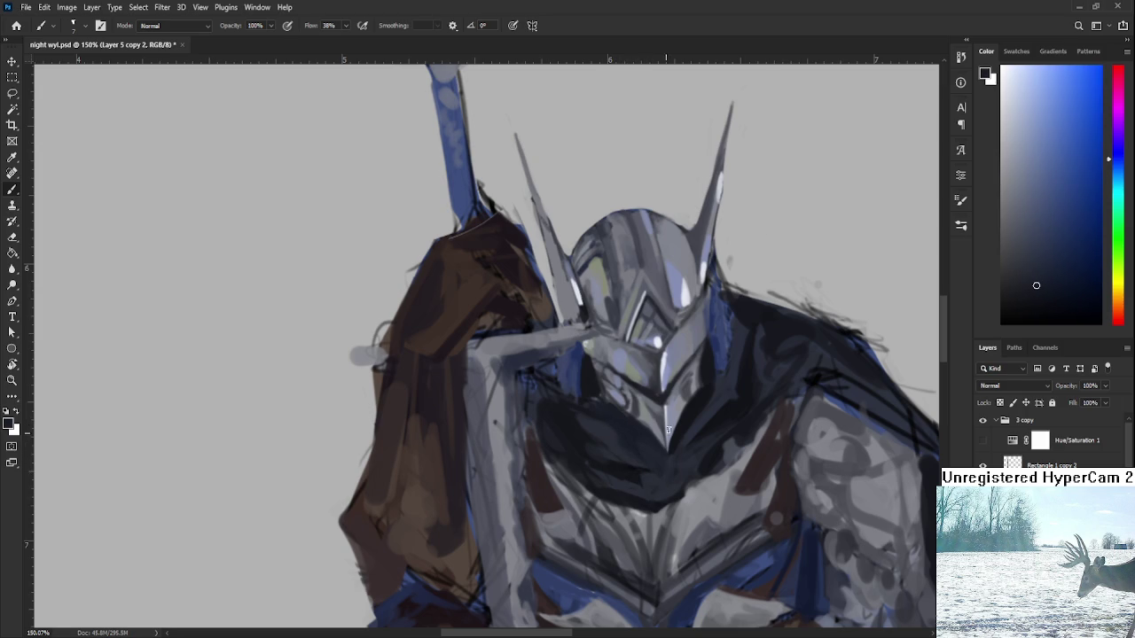
- Frame the helmet and chest, then pick up darker shadow tones
scroll(774, 250, "down", 5)
scroll(733, 293, "up", 3)
scroll(691, 293, "up", 3)
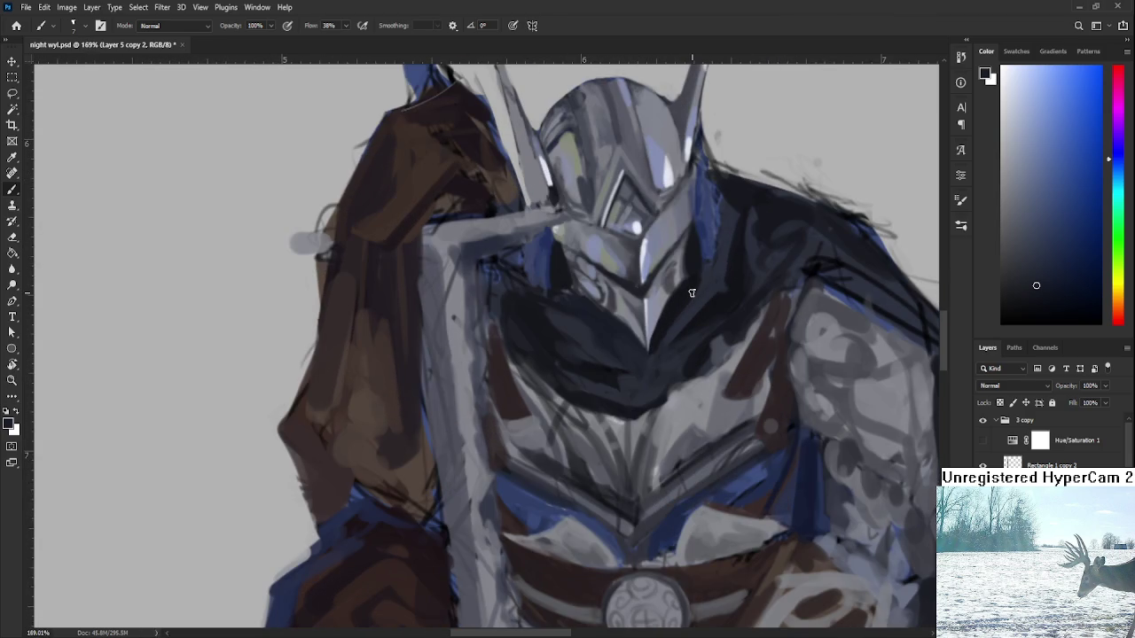
left_click_drag(692, 292, 672, 275)
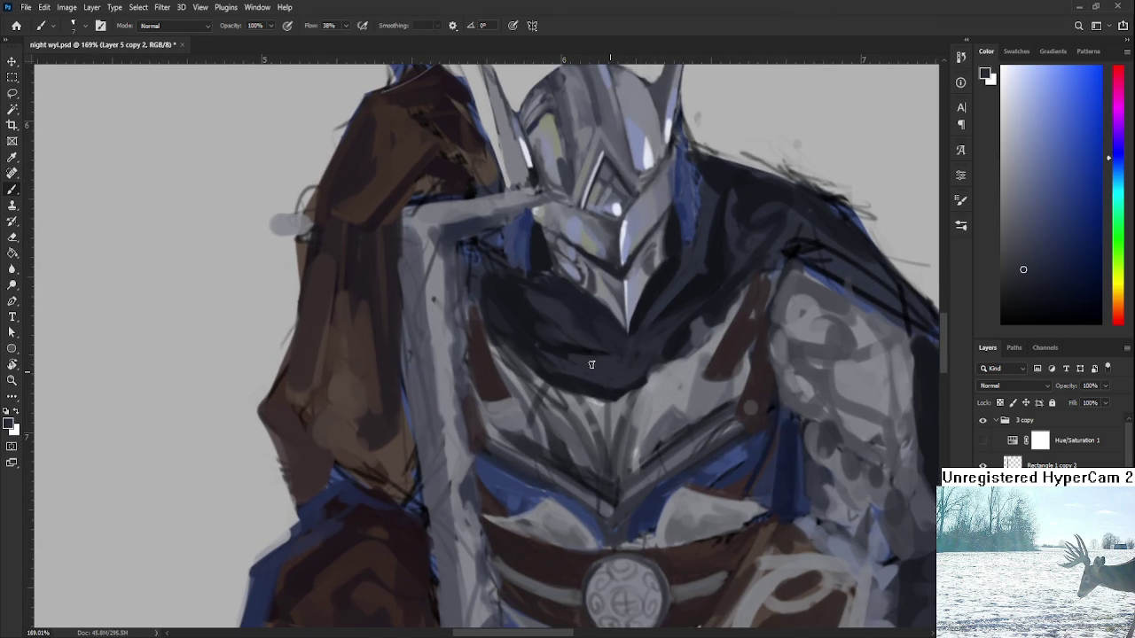
left_click(598, 369, "alt")
left_click(570, 349, "alt")
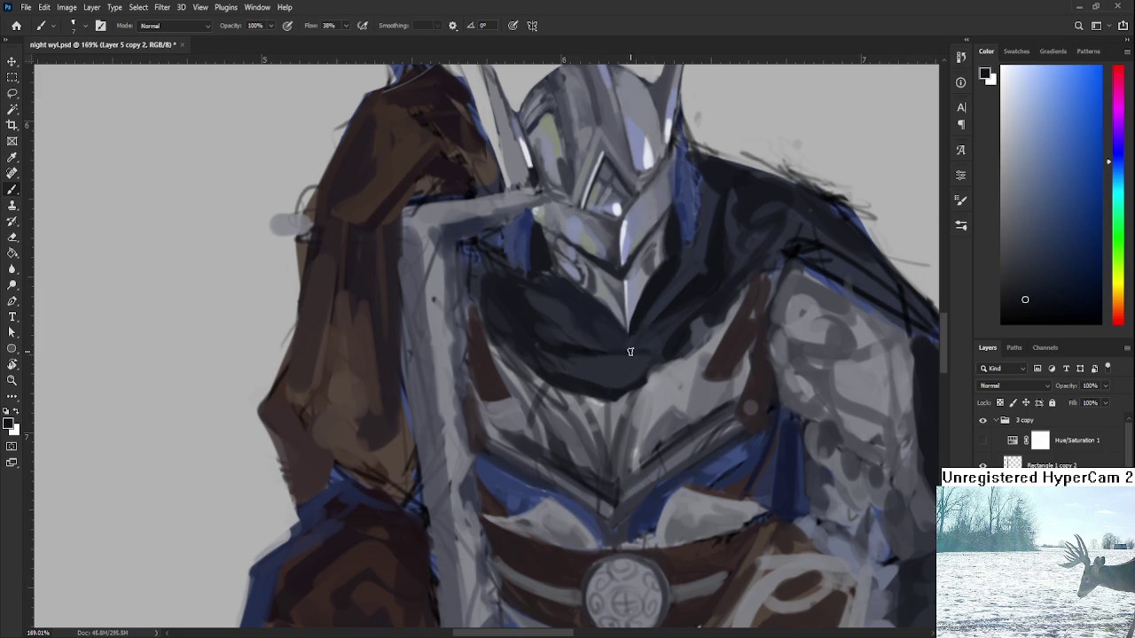
left_click(610, 369, "alt")
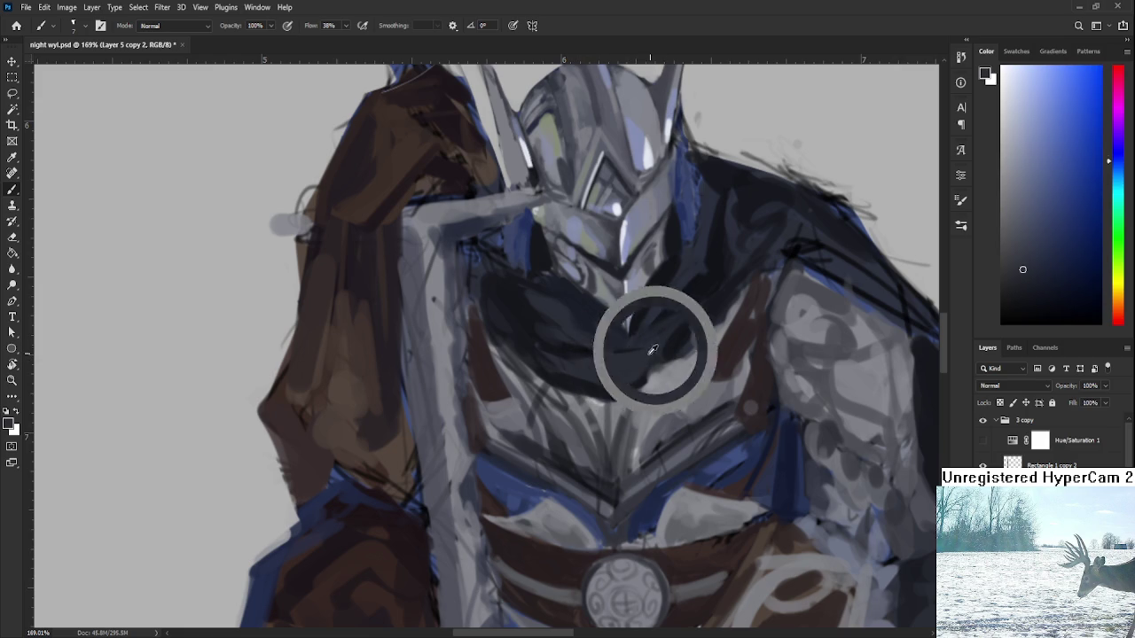
left_click_drag(620, 363, 617, 401)
- Work the dark band under the helmet, alternating darker and lighter chest tones
left_click(573, 387, "alt")
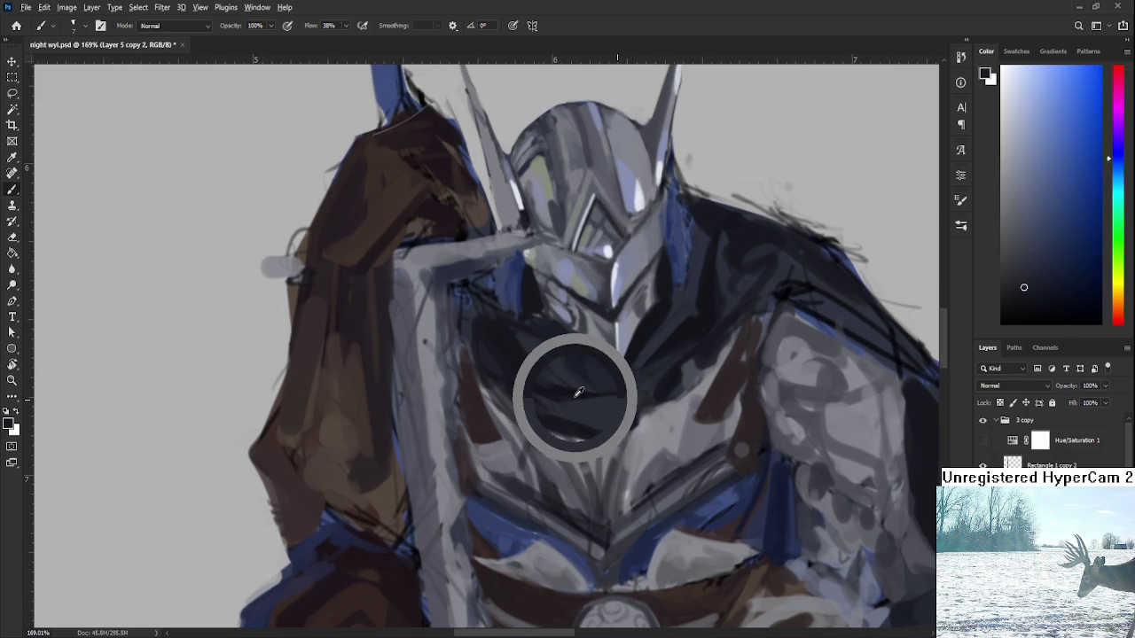
left_click_drag(574, 386, 600, 392)
left_click(651, 395, "alt")
left_click(613, 395, "alt")
left_click(607, 380, "alt")
left_click(576, 392, "alt")
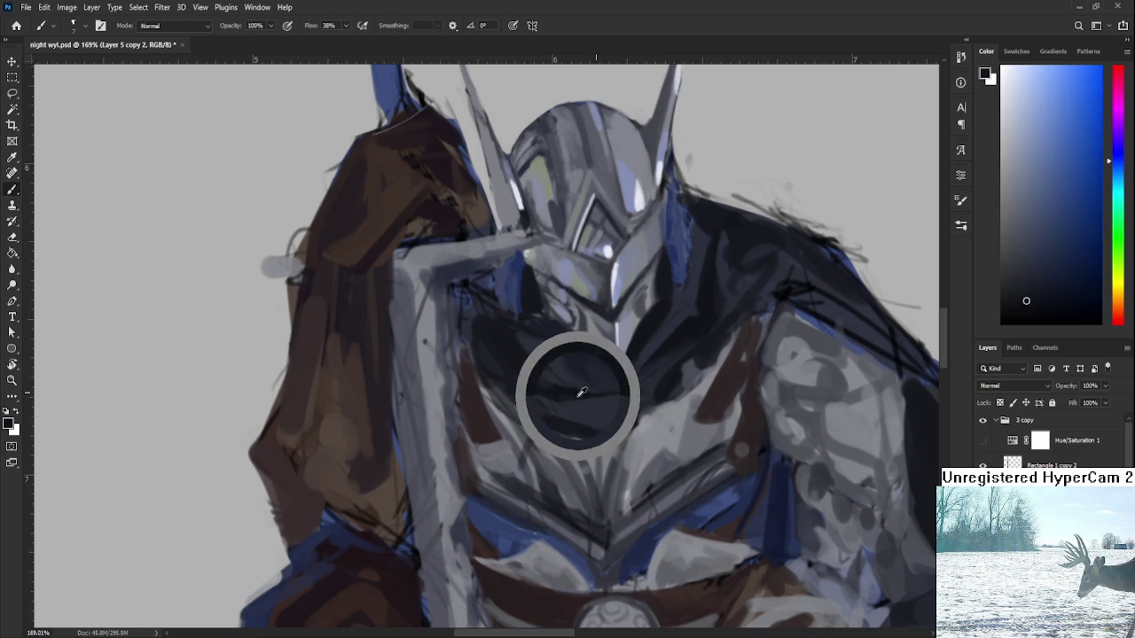
left_click(617, 387, "alt")
left_click(564, 388, "alt")
left_click(622, 388, "alt")
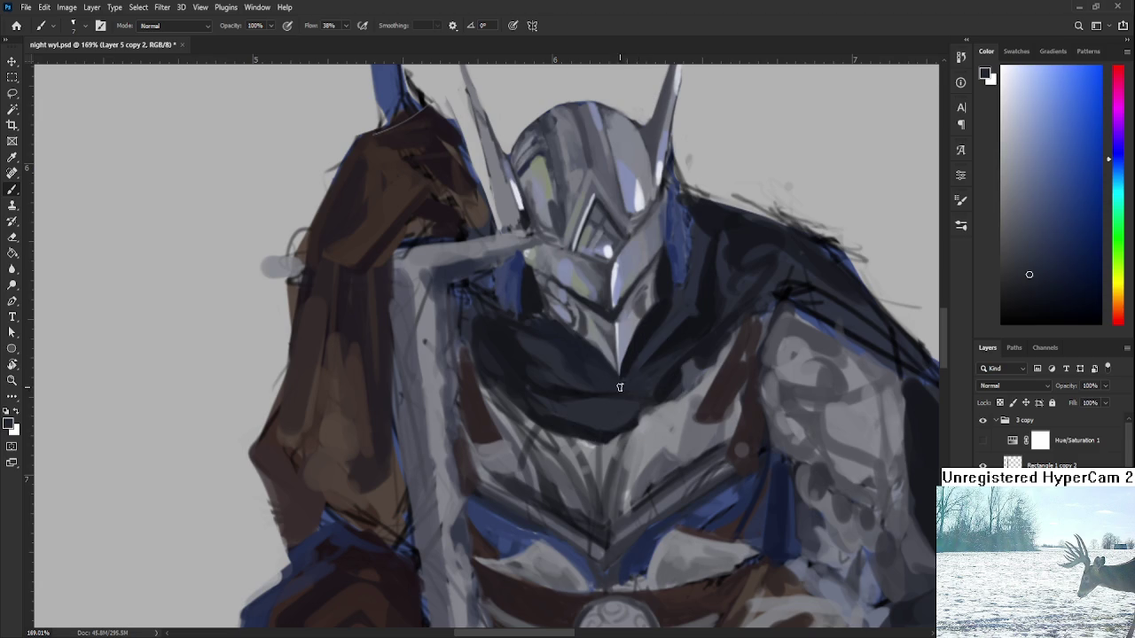
scroll(661, 391, "down", 5)
- Lower the helmet in view and sample a lighter grey and dark shadow tone
scroll(662, 391, "down", 2)
scroll(733, 398, "up", 5)
scroll(733, 397, "up", 2)
left_click_drag(733, 397, 696, 480)
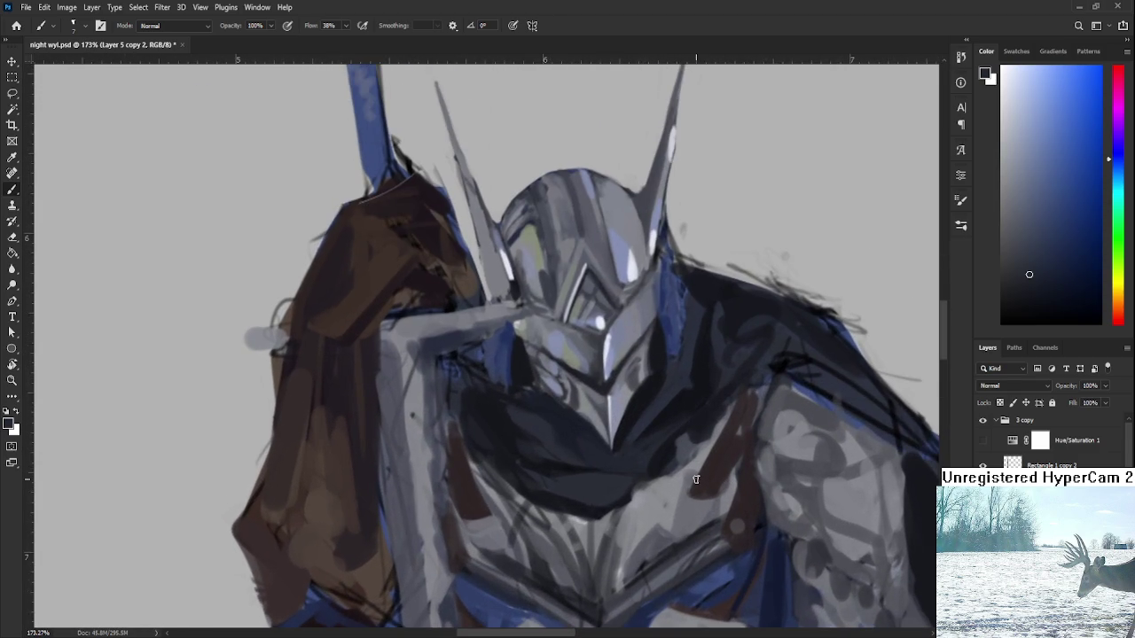
left_click(653, 392, "alt")
left_click(660, 387, "alt")
- Zoom and pan to the chest, sampling lighter and mid greys
scroll(691, 357, "down", 3)
scroll(690, 350, "up", 1)
scroll(683, 341, "up", 2)
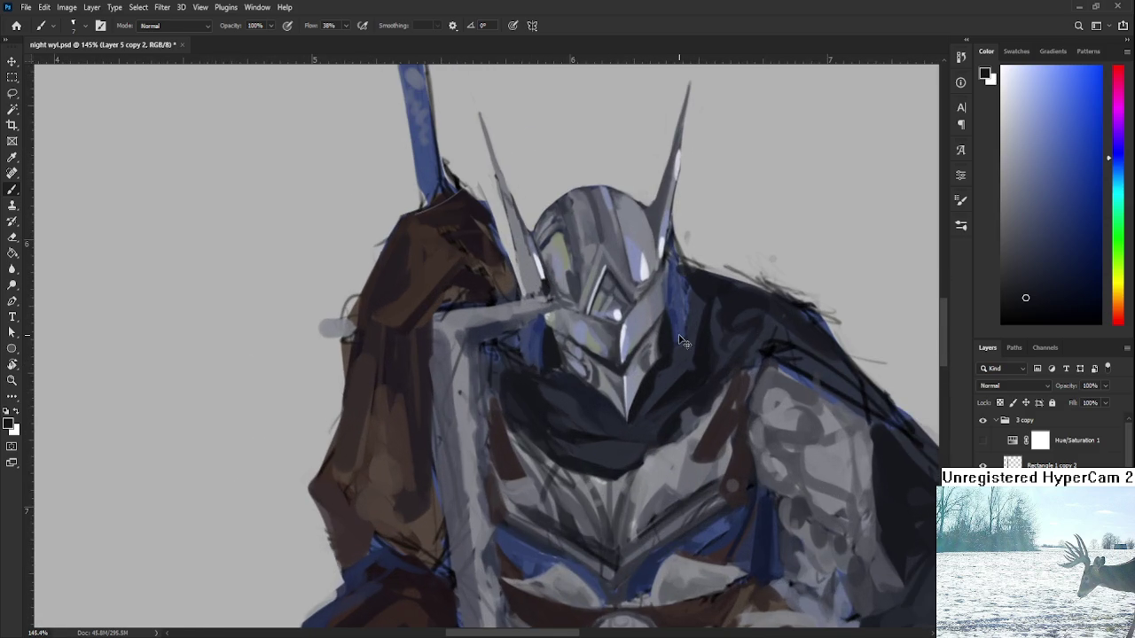
scroll(641, 387, "left", 1)
left_click(671, 381, "alt")
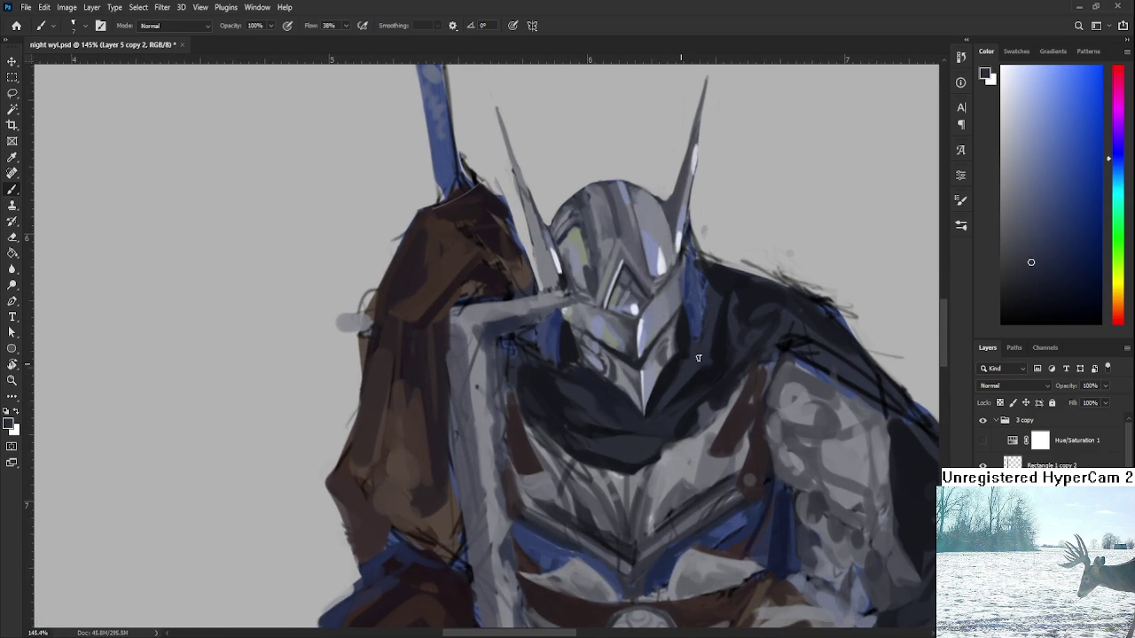
left_click(697, 356, "alt")
left_click_drag(687, 377, 689, 393)
- Shape the collar shadow, alternating the dark collar tone and lighter chest grey
left_click(623, 435, "alt")
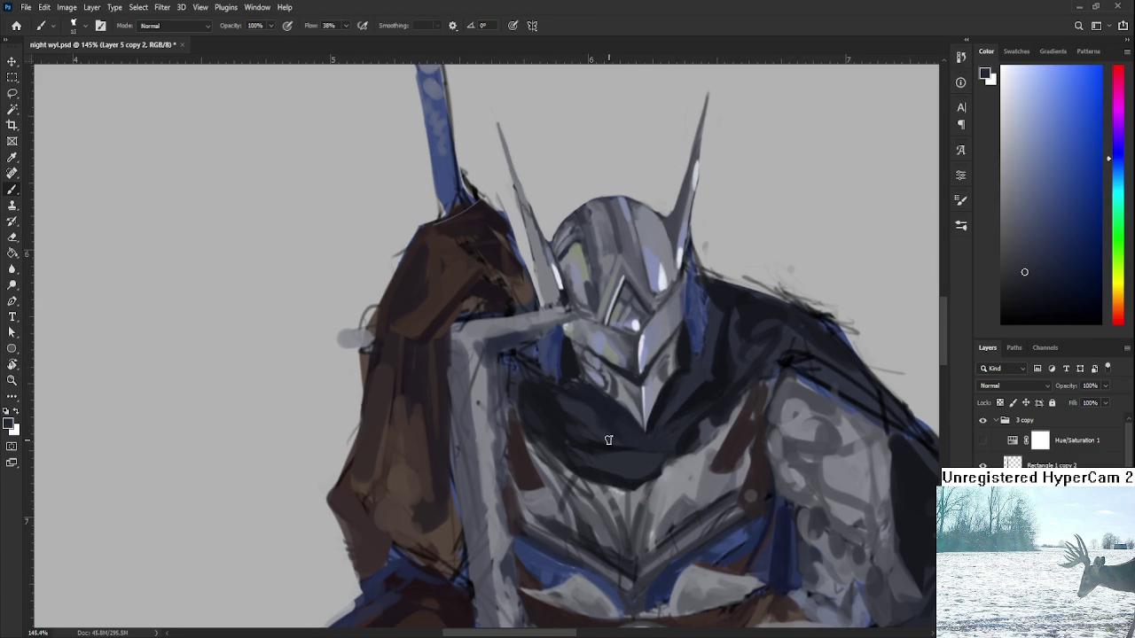
left_click(613, 452, "alt")
left_click(612, 452, "alt")
left_click(588, 450, "alt")
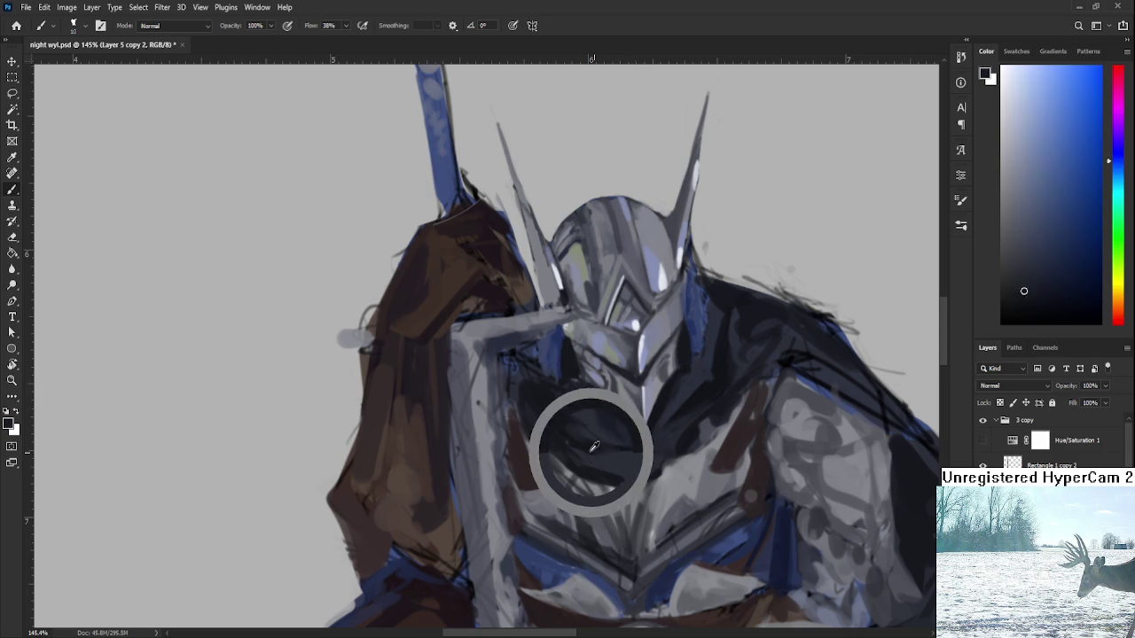
left_click(586, 440, "alt")
left_click(598, 445, "alt")
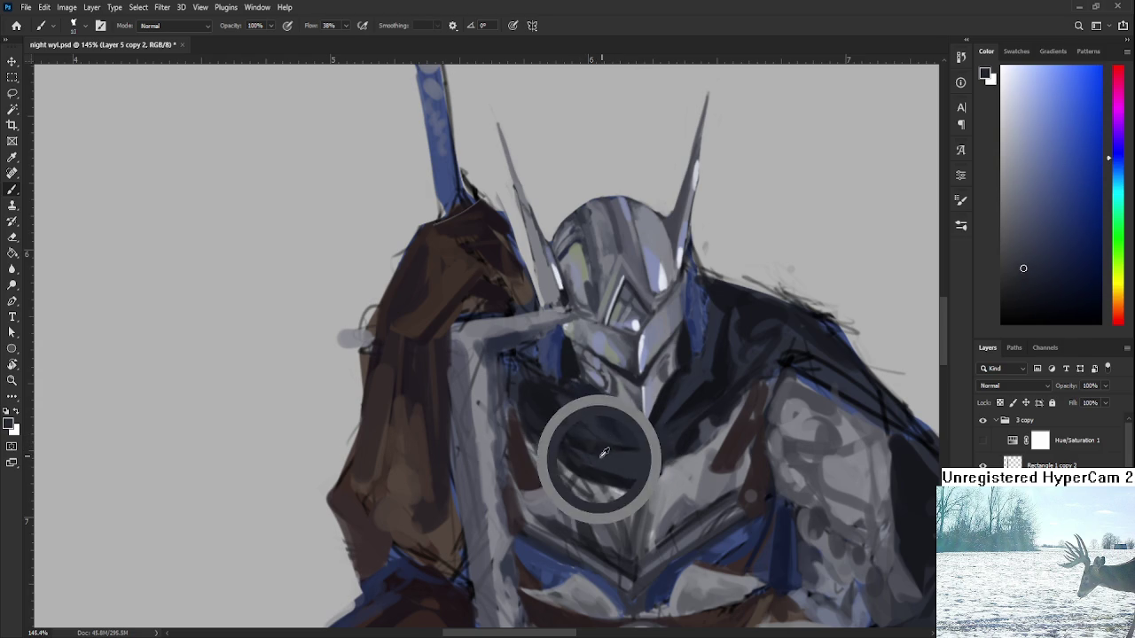
left_click(603, 440, "alt")
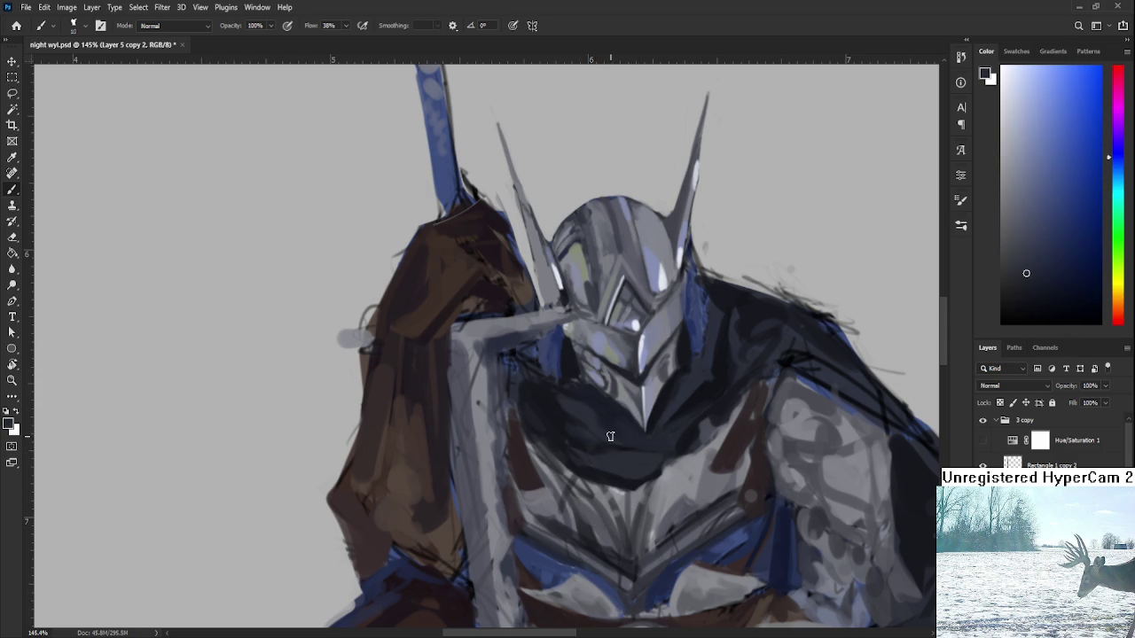
left_click(606, 434, "alt")
left_click(597, 452, "alt")
left_click(606, 459, "alt")
left_click(598, 462, "alt")
- Bring the belt into view and sample the collar shadow and a lighter chest grey
left_click_drag(613, 461, 670, 410)
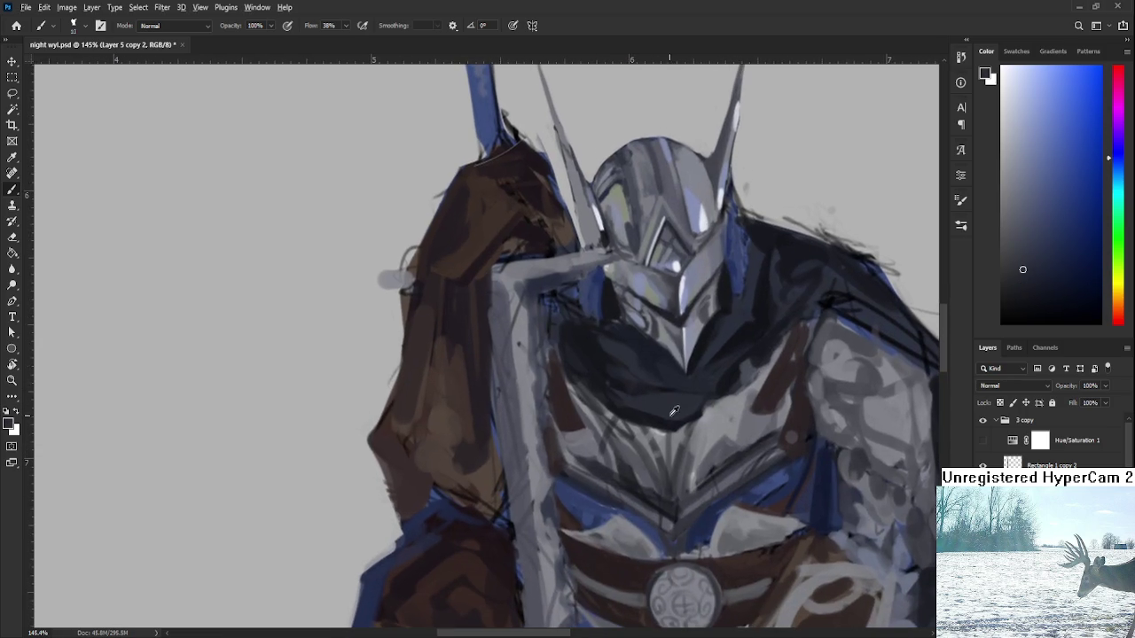
left_click(665, 413, "alt")
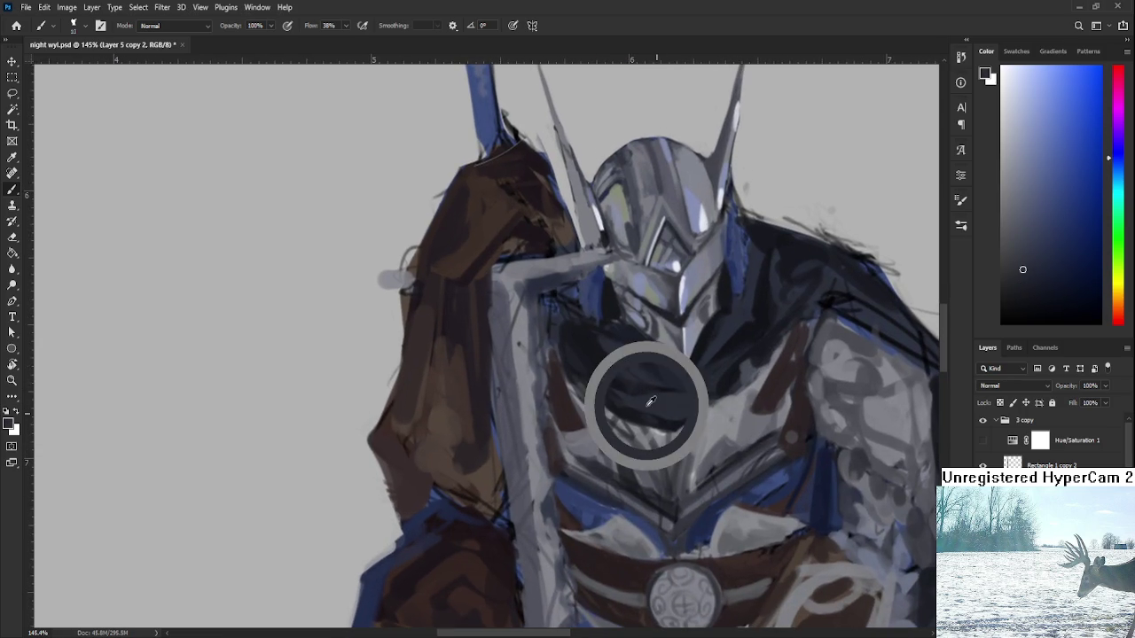
left_click(653, 406, "alt")
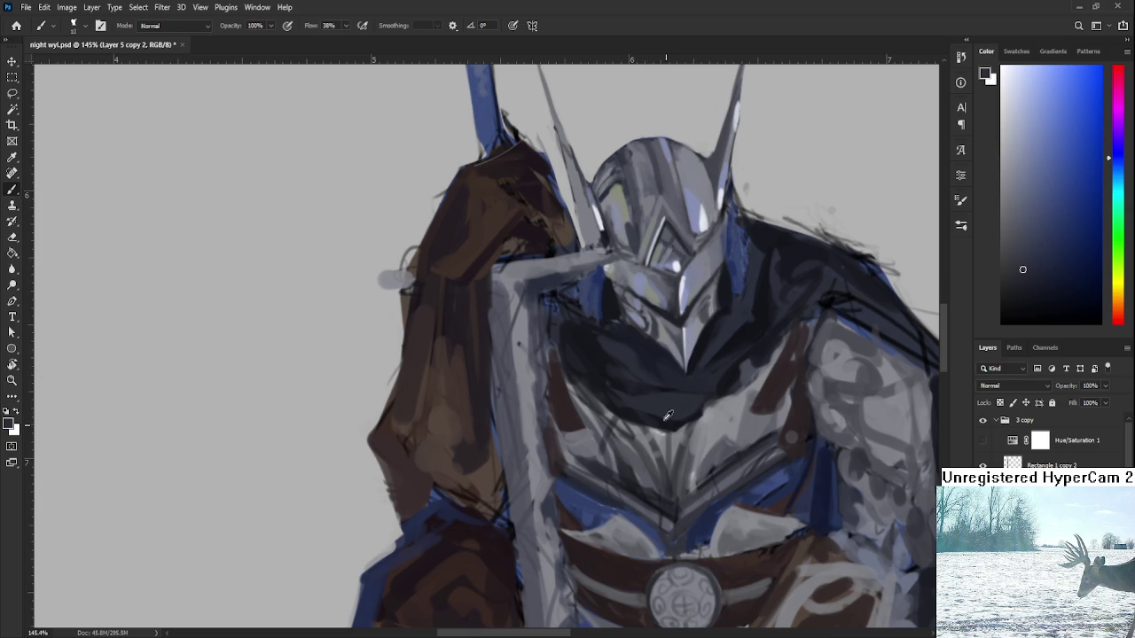
left_click(661, 423, "alt")
left_click(652, 419, "alt")
left_click(661, 416, "alt")
scroll(667, 411, "down", 5)
- Sample the dark chest shadow, mid tones and lighter greys near it
scroll(676, 390, "up", 5)
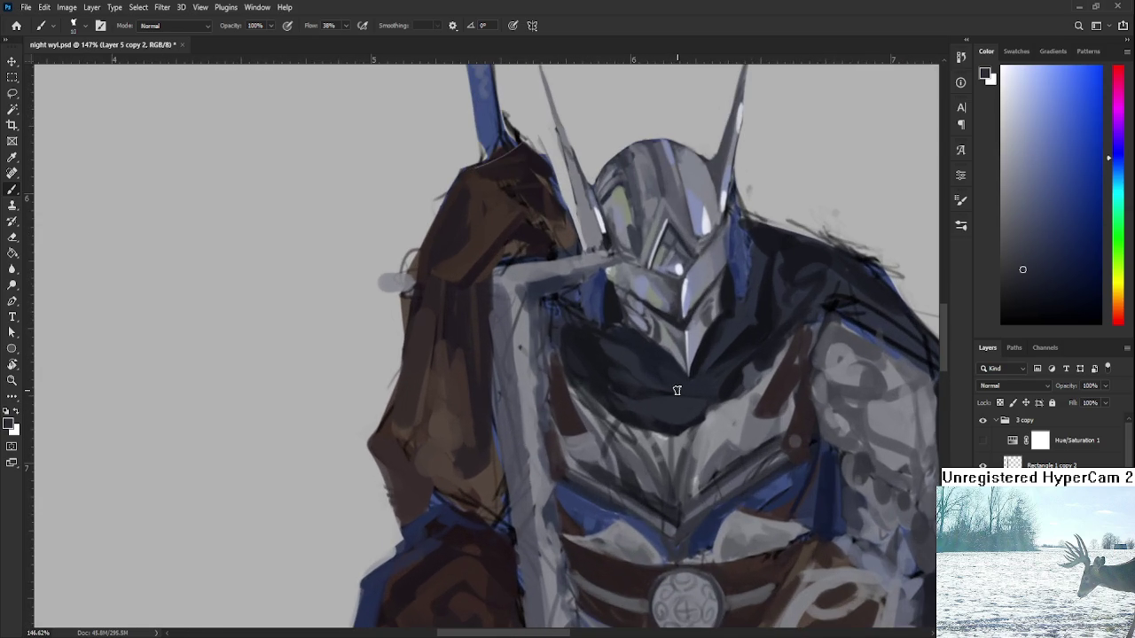
scroll(676, 390, "down", 1)
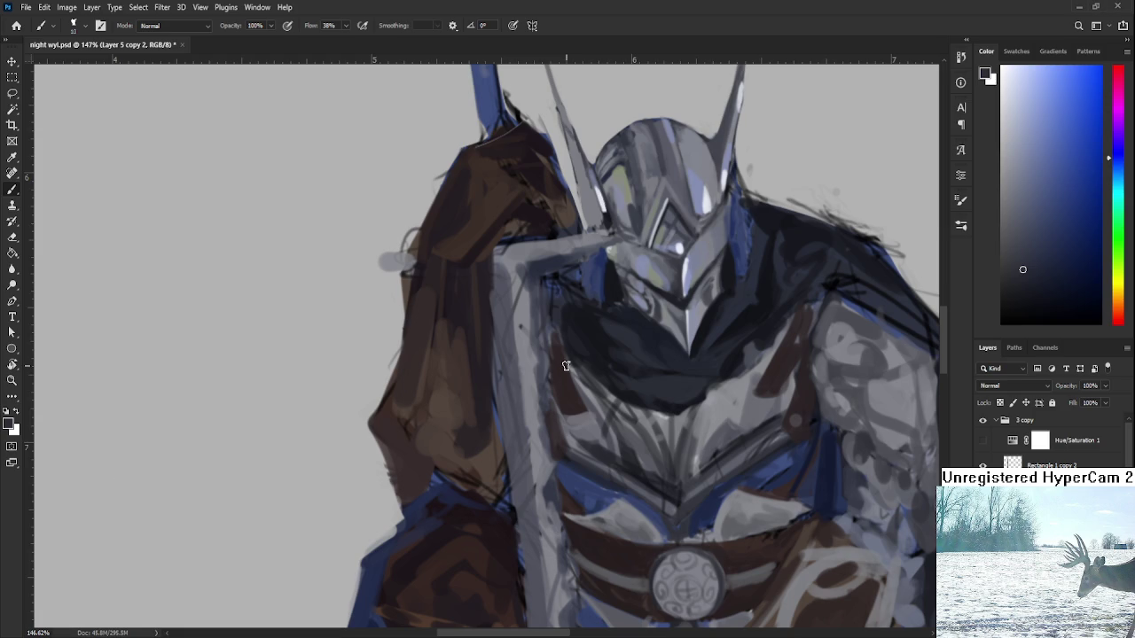
left_click(646, 369, "alt")
left_click(691, 382, "alt")
left_click(649, 370, "alt")
left_click(669, 372, "alt")
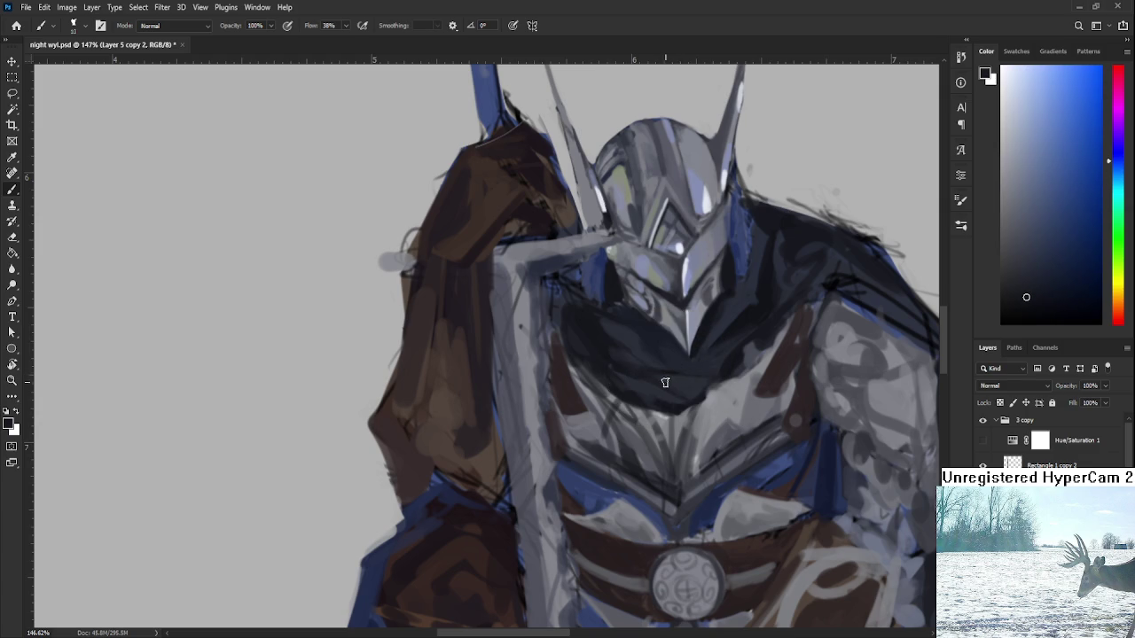
left_click(676, 381, "alt")
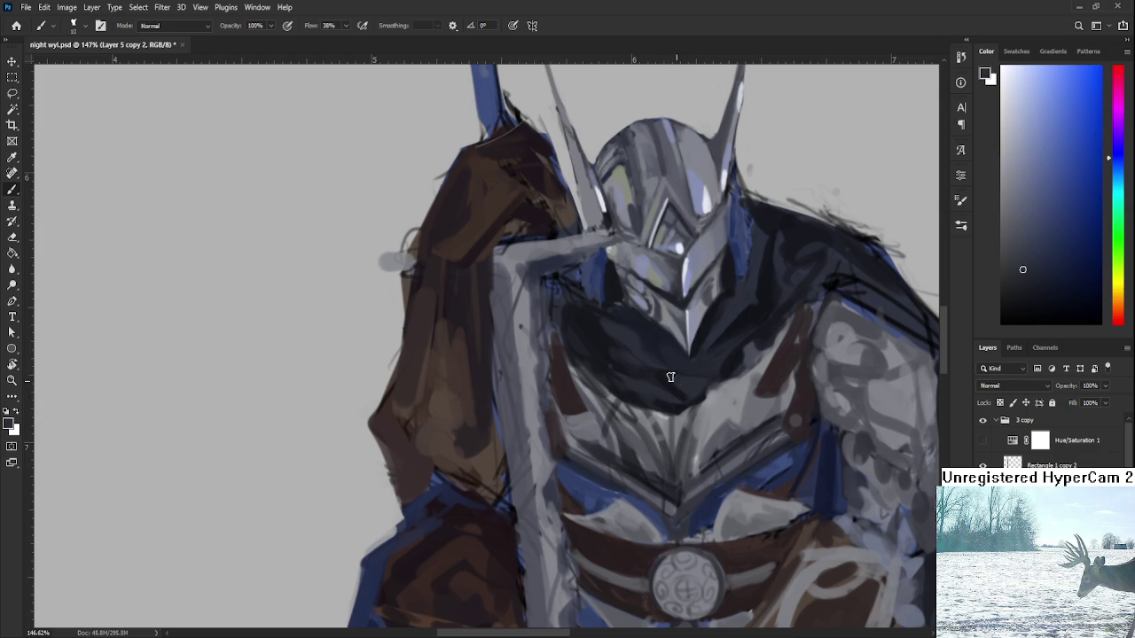
- Pick a mid shadow tone and repaint the shadow under the helmet darker
left_click(661, 369, "alt")
left_click(673, 373, "alt")
left_click(674, 383, "alt")
left_click(661, 369, "alt")
left_click(701, 389, "alt")
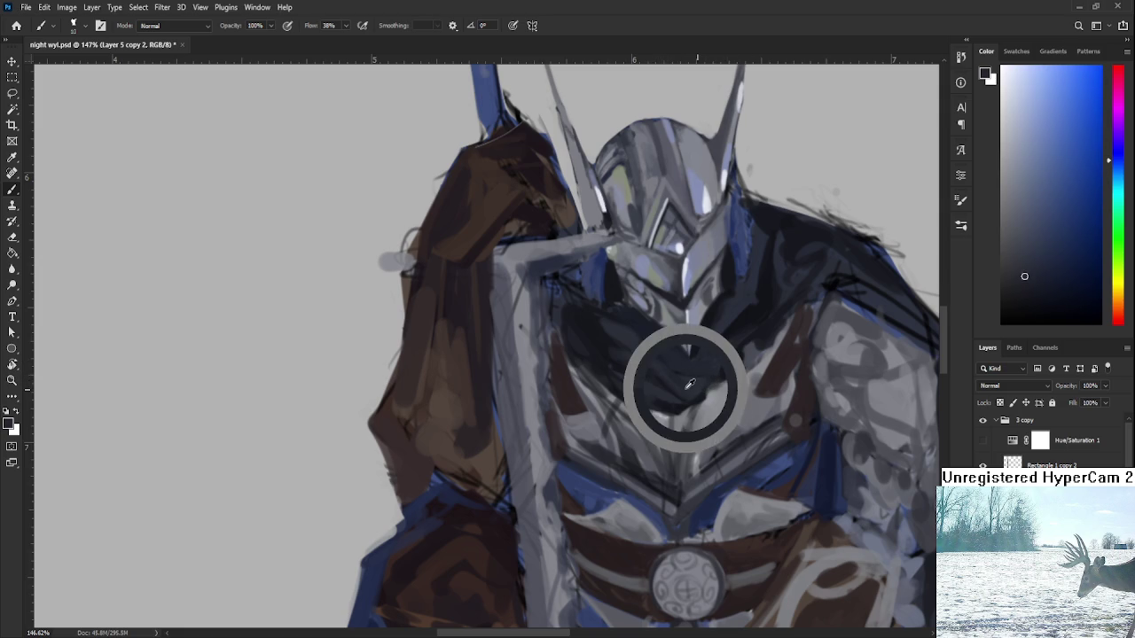
left_click(688, 370, "alt")
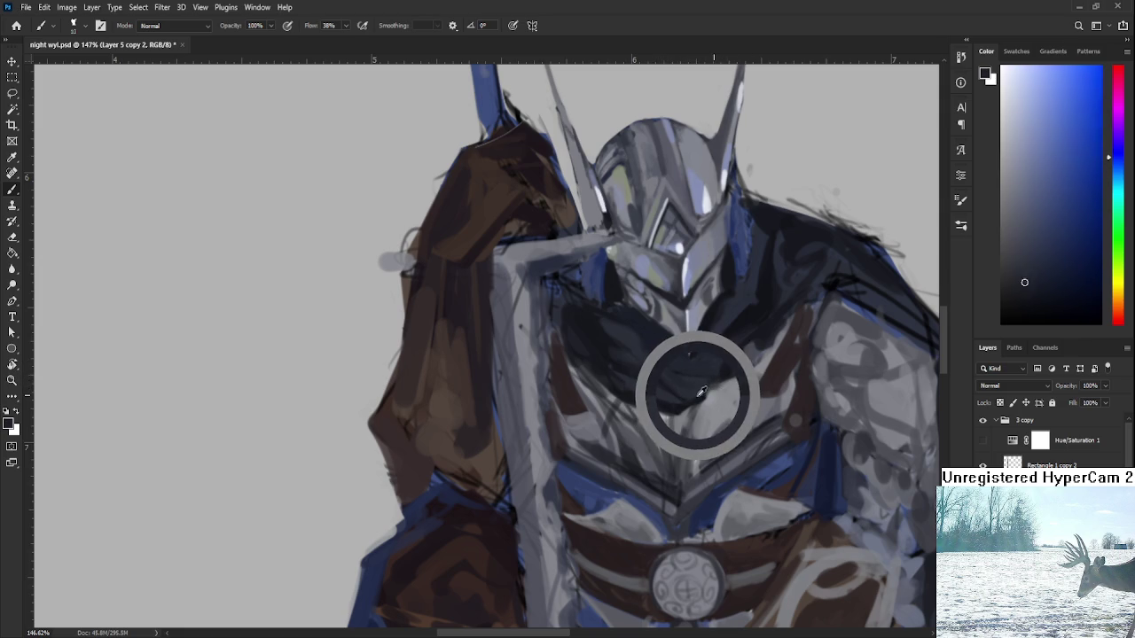
left_click_drag(661, 360, 628, 351)
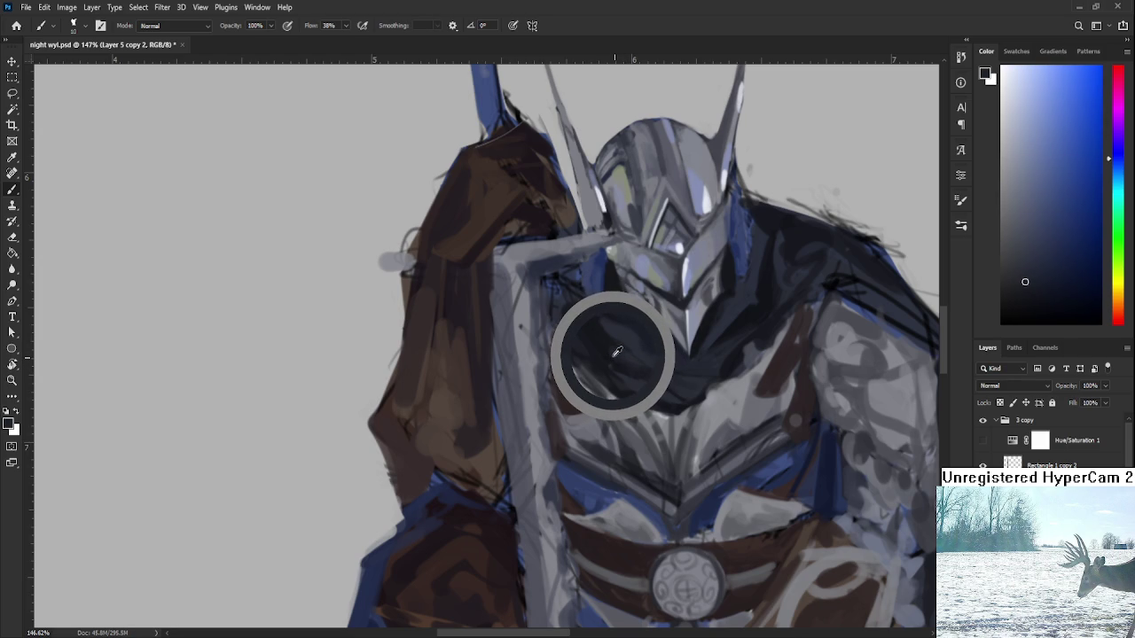
- Sample darker and lighter shadow tones directly under the helmet
left_click(612, 337, "alt")
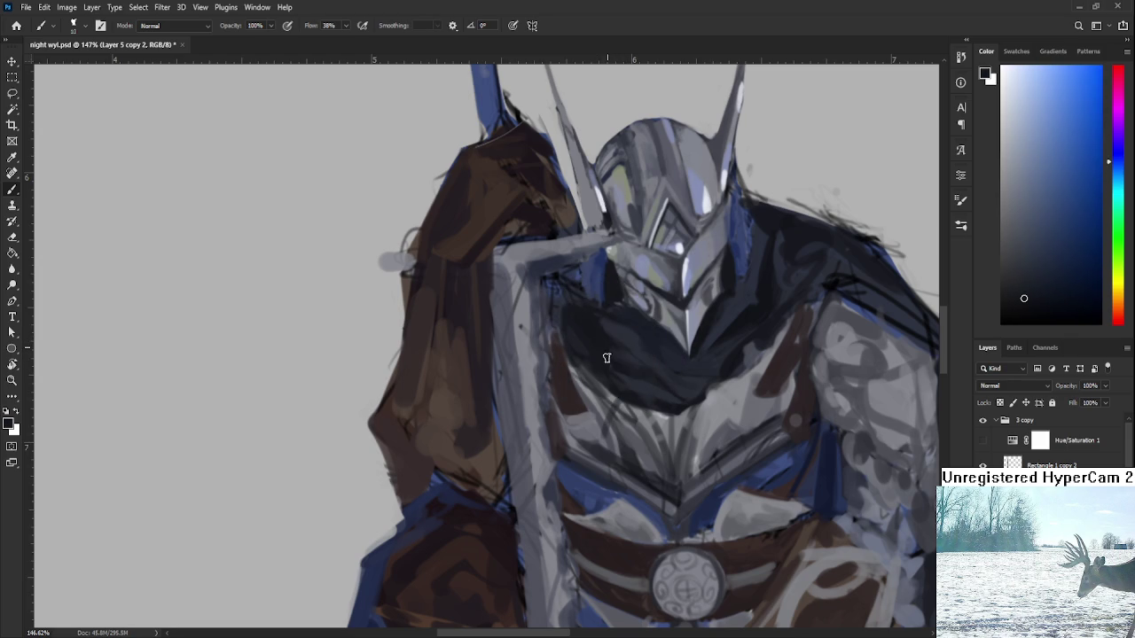
left_click(627, 336, "alt")
left_click(604, 334, "alt")
left_click(620, 353, "alt")
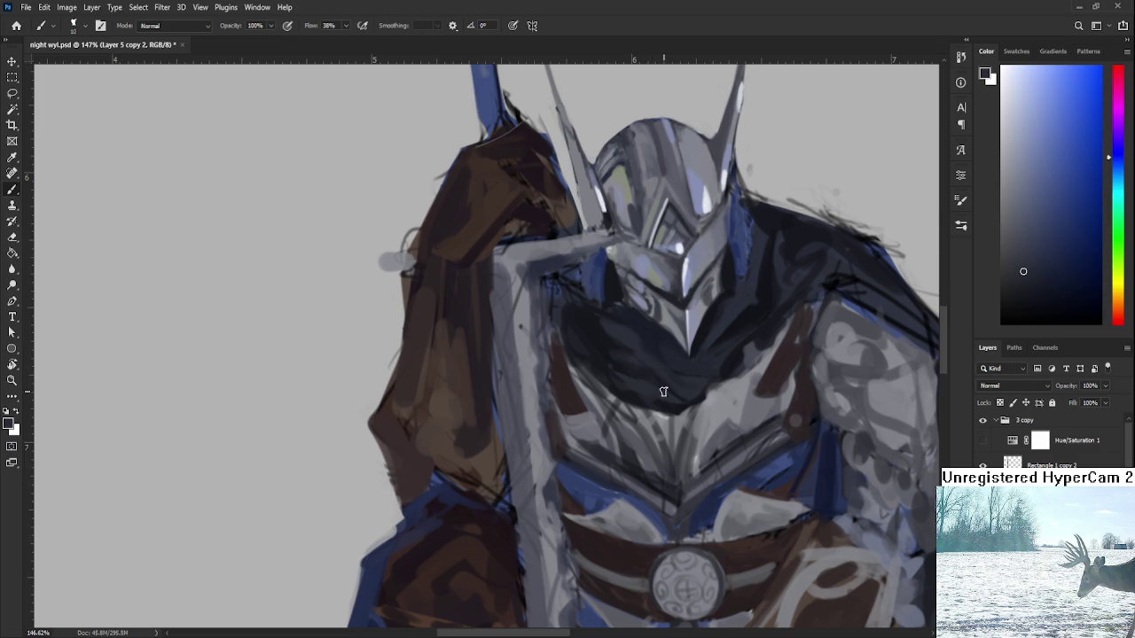
left_click(617, 344, "alt")
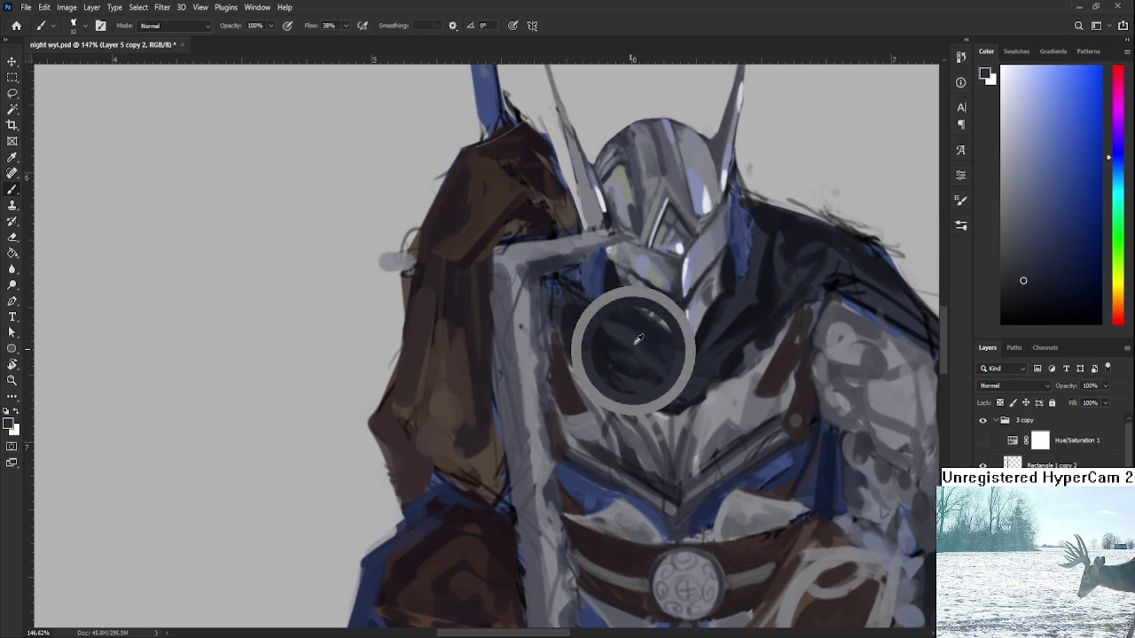
left_click(608, 322, "alt")
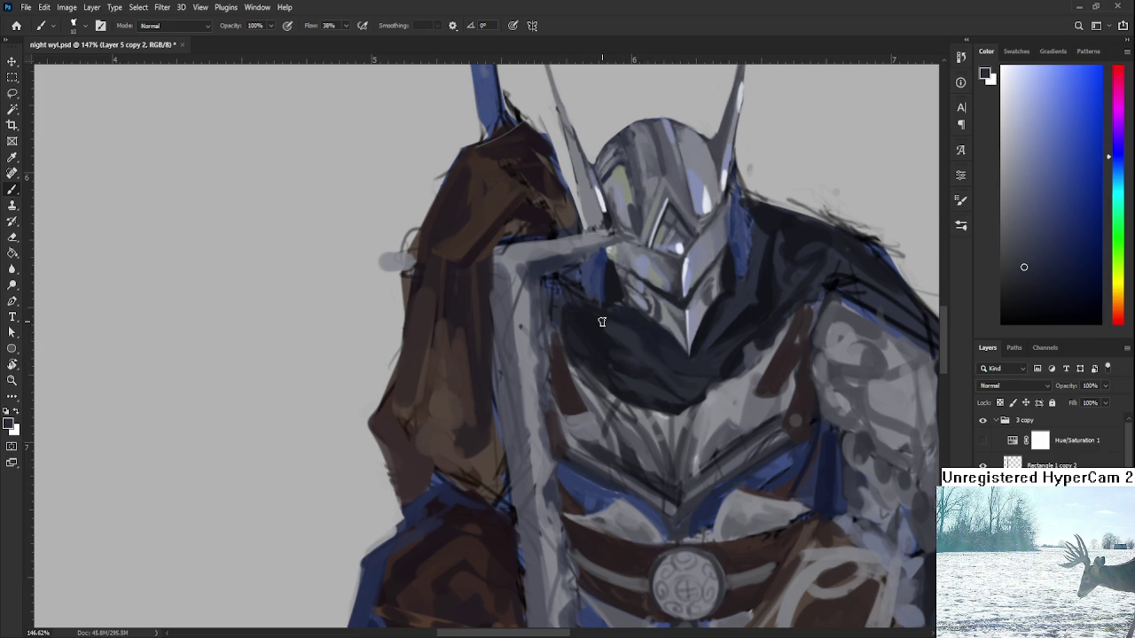
left_click(598, 324, "alt")
- Pick up darker collar tones and the darkest chest shadow colour
left_click(603, 325, "alt")
left_click(588, 337, "alt")
left_click(610, 323, "alt")
left_click(601, 325, "alt")
left_click(599, 325, "alt")
left_click(598, 347, "alt")
left_click(591, 341, "alt")
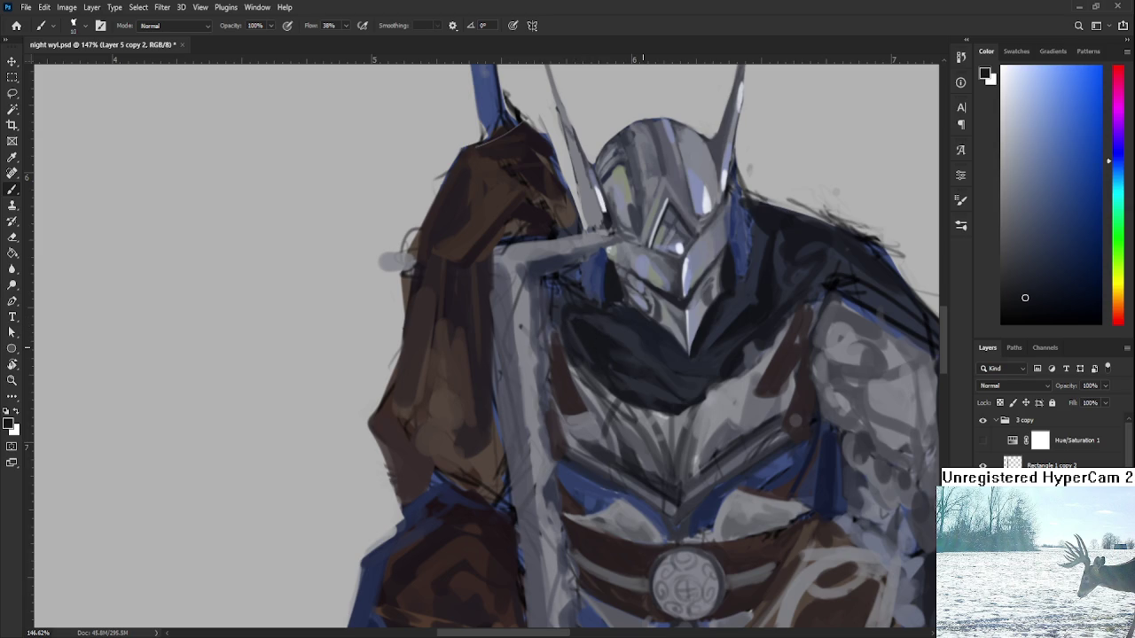
- Sample dark blue-greys and touch up the collar shading just under the helmet
scroll(666, 349, "down", 3)
scroll(667, 349, "down", 3)
scroll(700, 346, "up", 1)
scroll(706, 345, "up", 3)
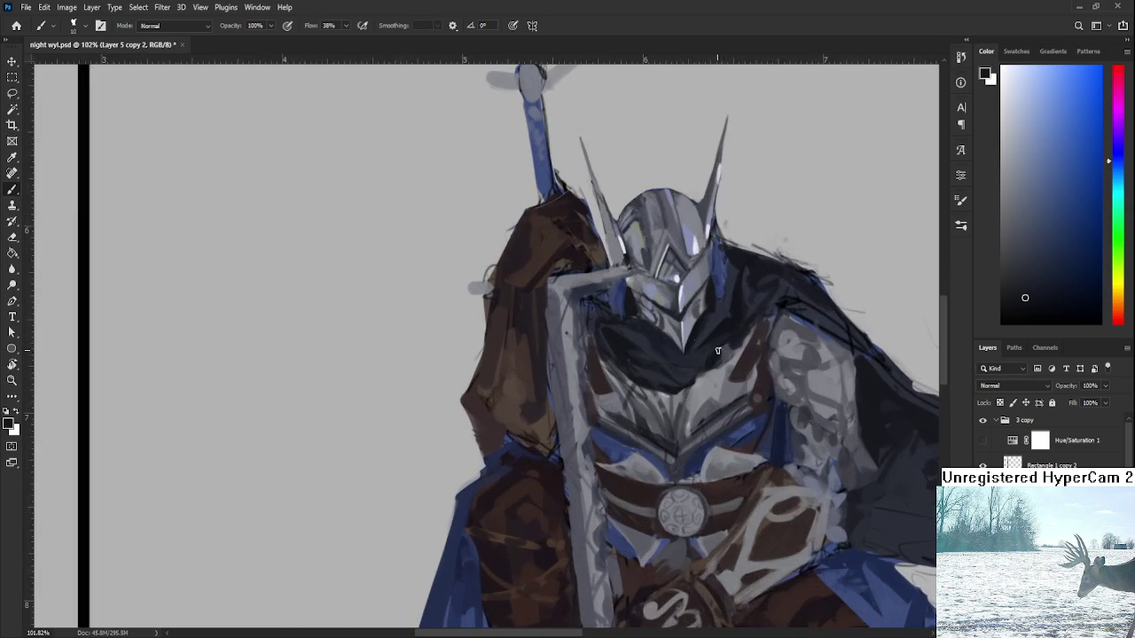
scroll(706, 344, "up", 2)
scroll(709, 405, "down", 1)
scroll(665, 406, "up", 1)
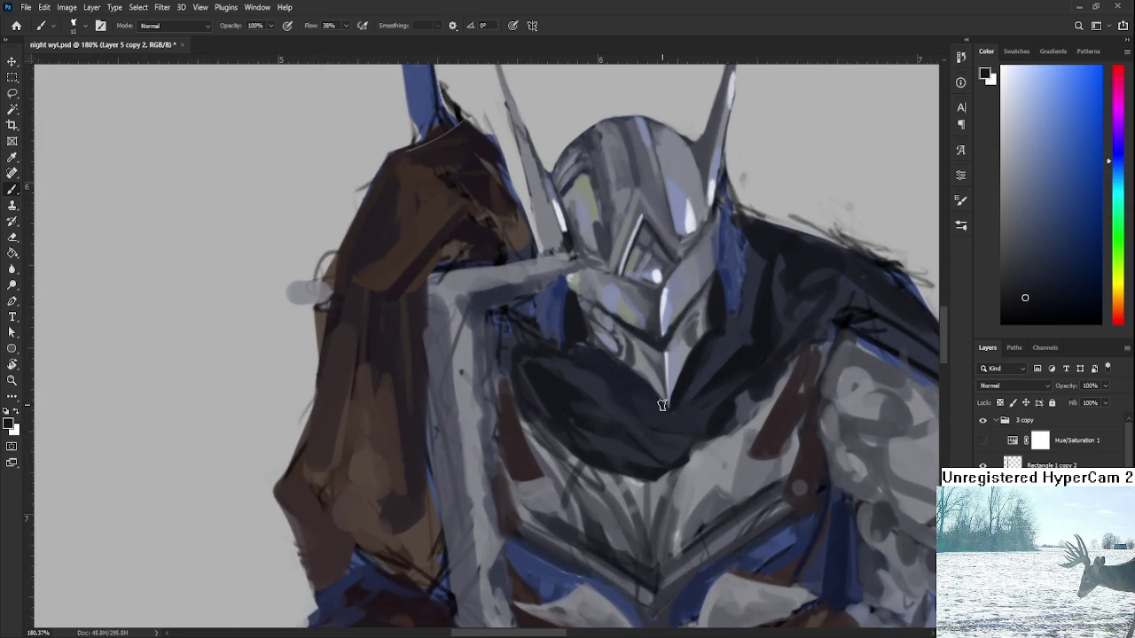
scroll(661, 406, "down", 1)
scroll(661, 406, "down", 1)
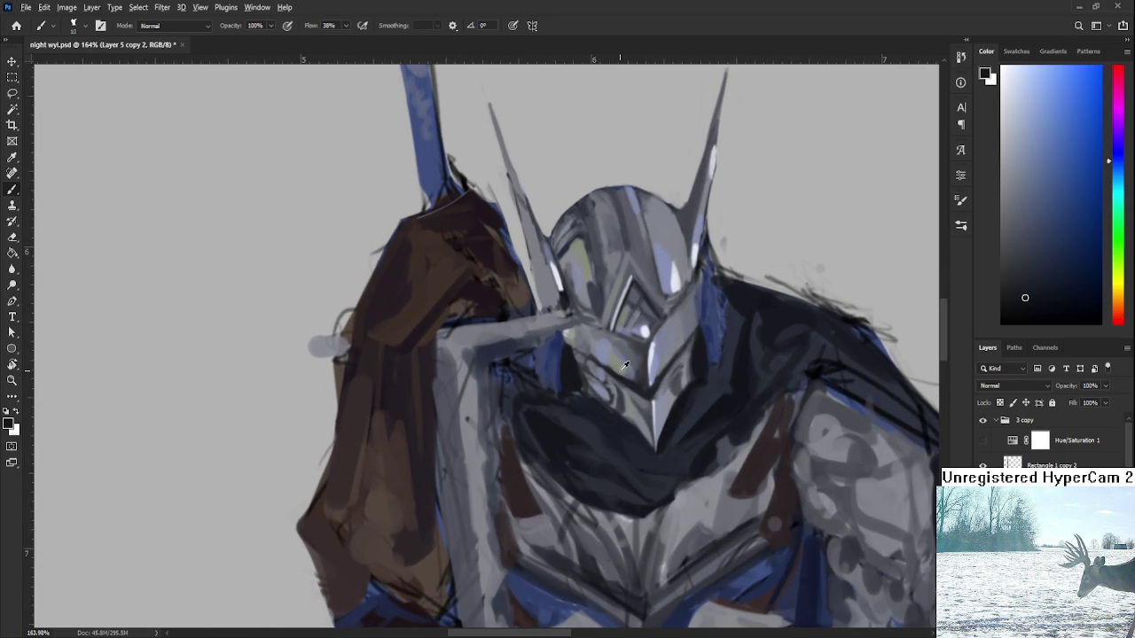
left_click(624, 366, "alt")
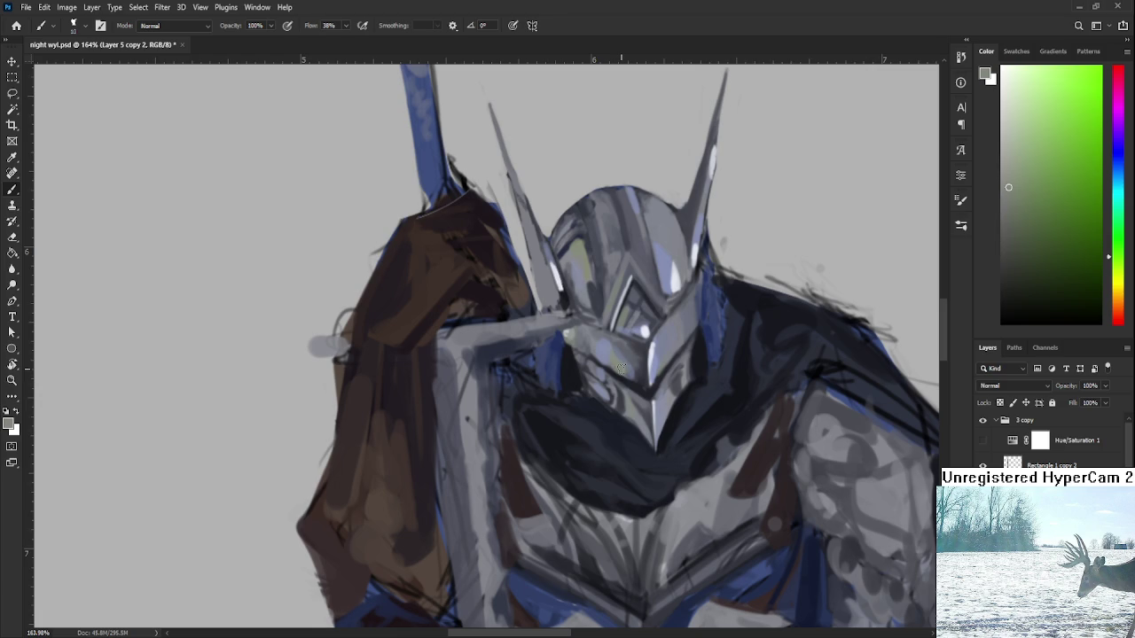
left_click(598, 446, "alt")
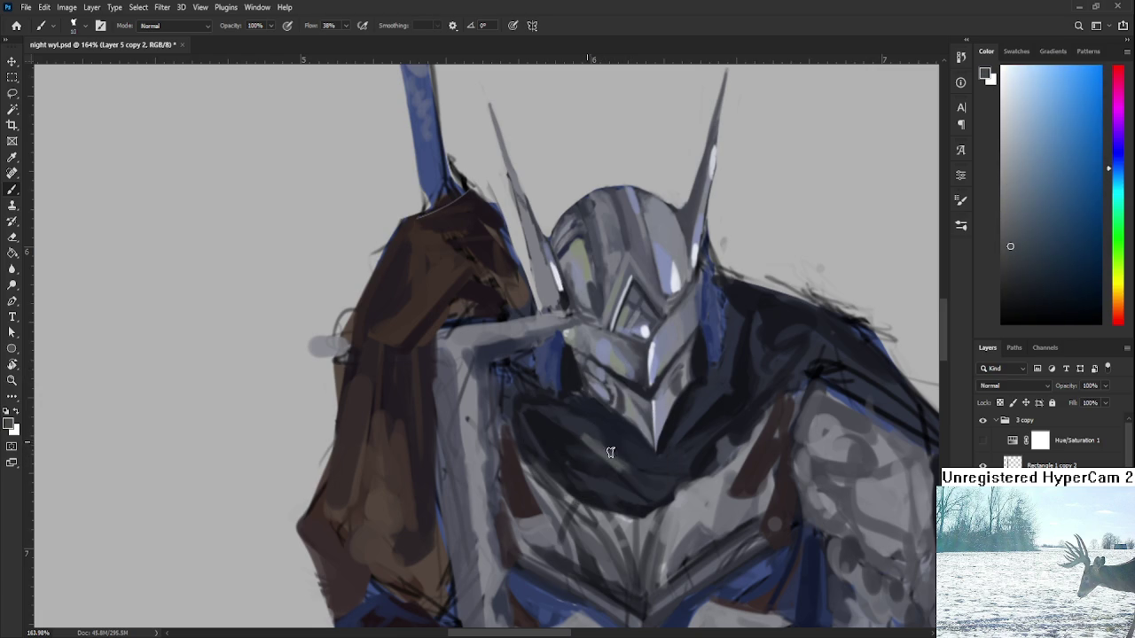
left_click(614, 460, "alt")
left_click(611, 445, "alt")
left_click(617, 441, "alt")
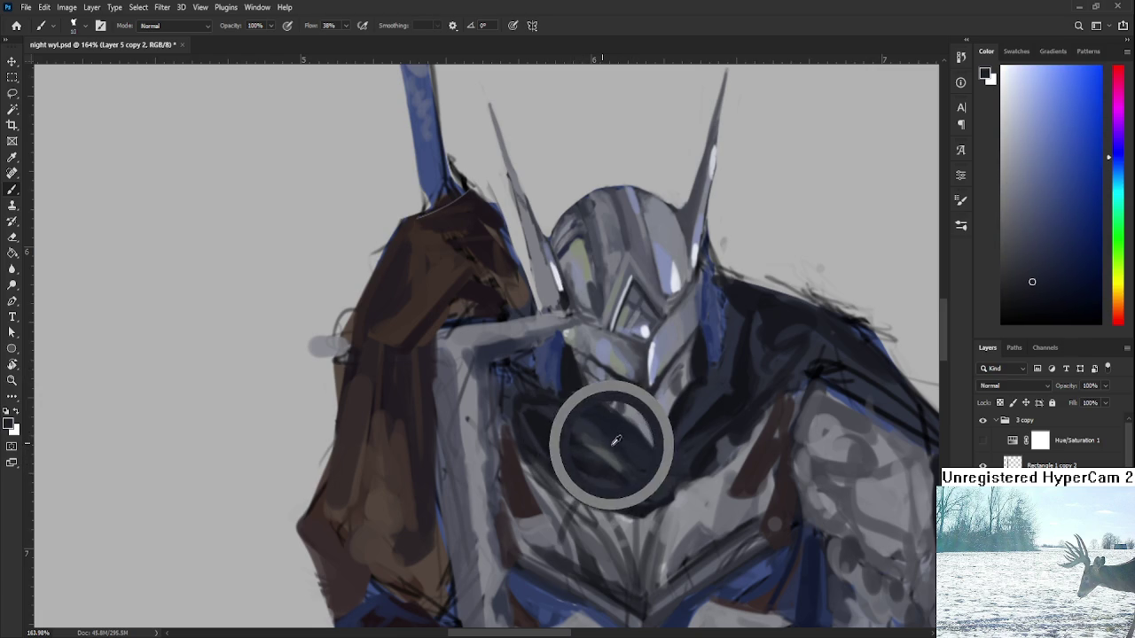
left_click(590, 438, "alt")
left_click(624, 450, "alt")
left_click(624, 465, "alt")
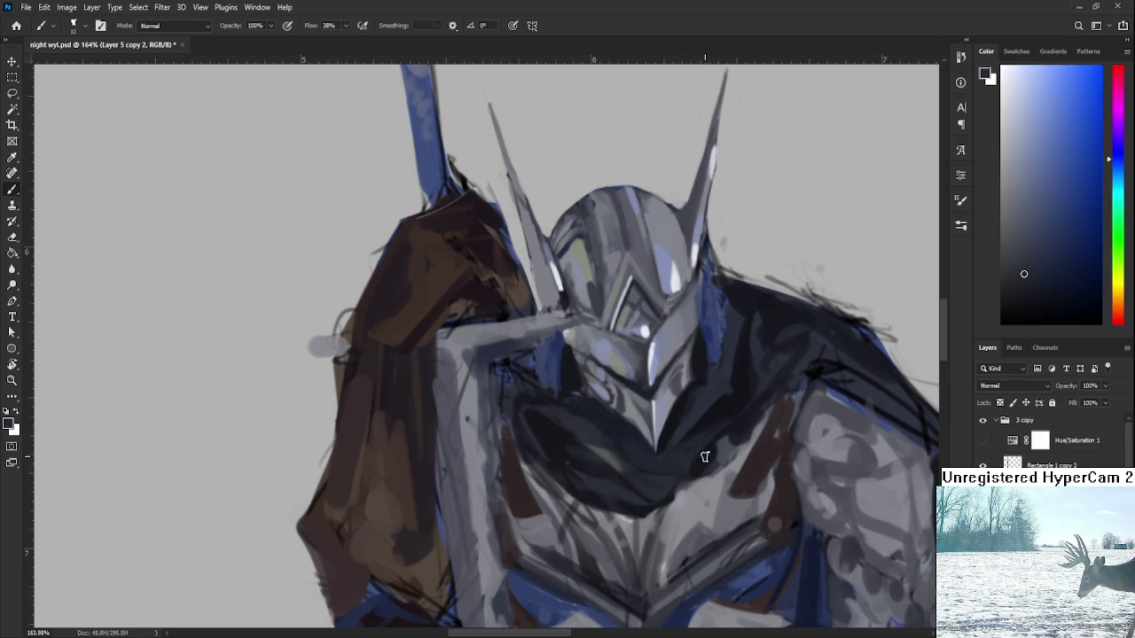
left_click(612, 439, "alt")
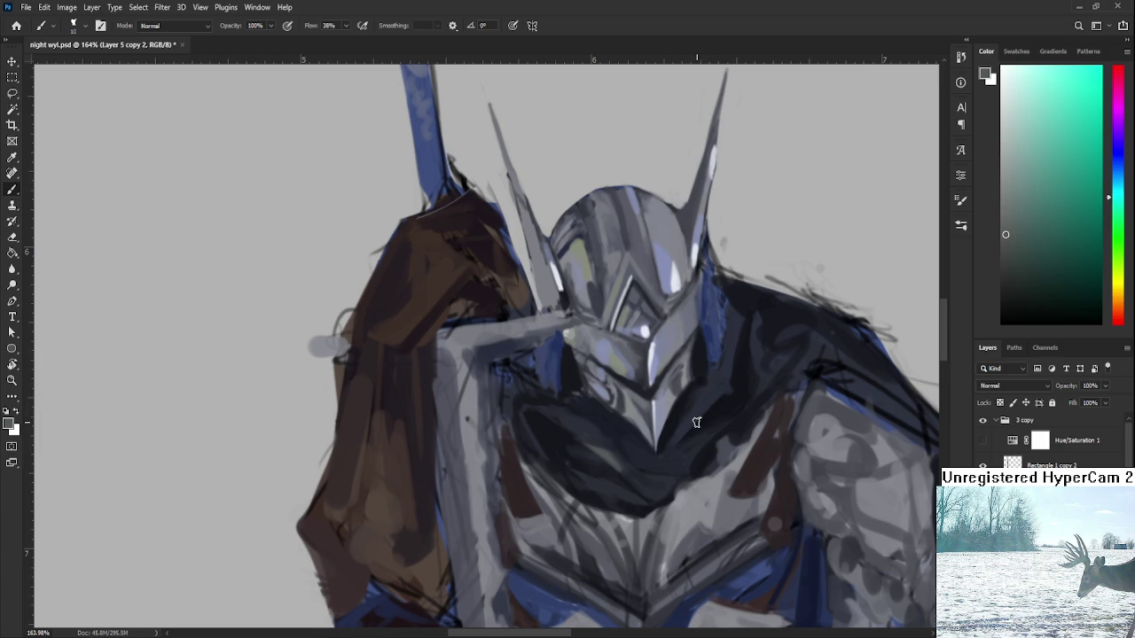
left_click(594, 448, "alt")
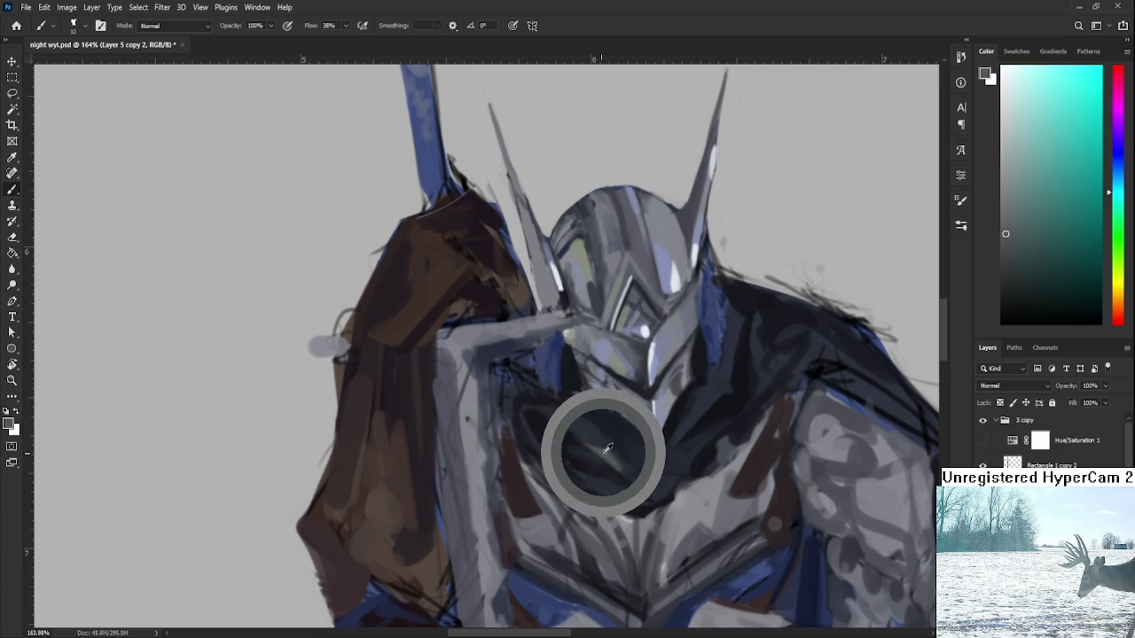
- Paint sampled darker blue-grey shading over the right side of the upper chest
left_click(716, 395, "alt")
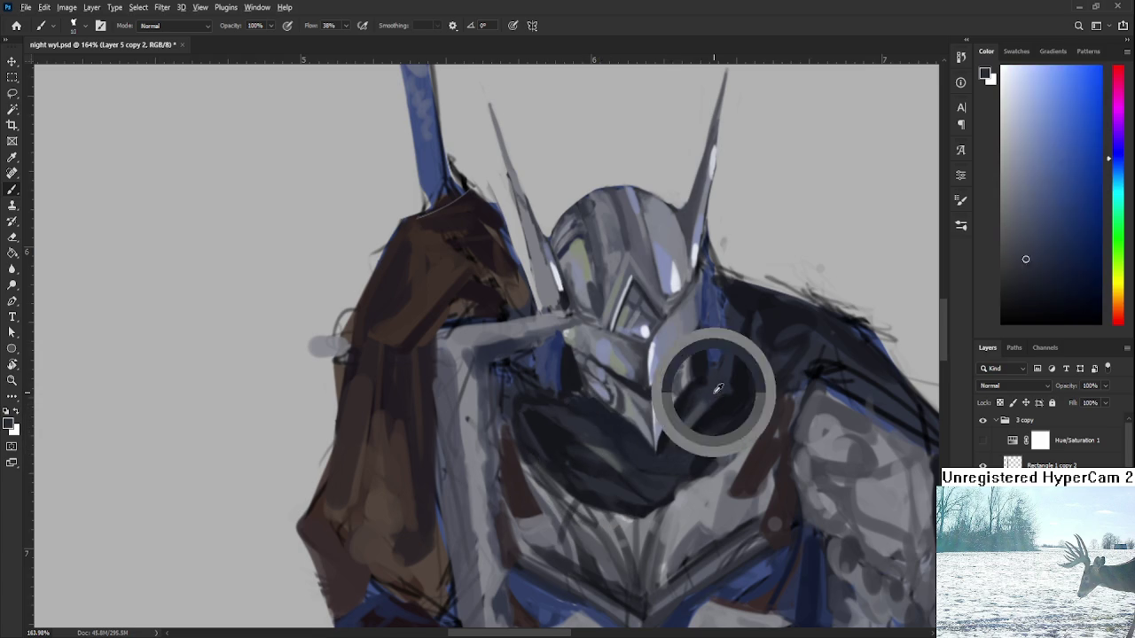
left_click(714, 394, "alt")
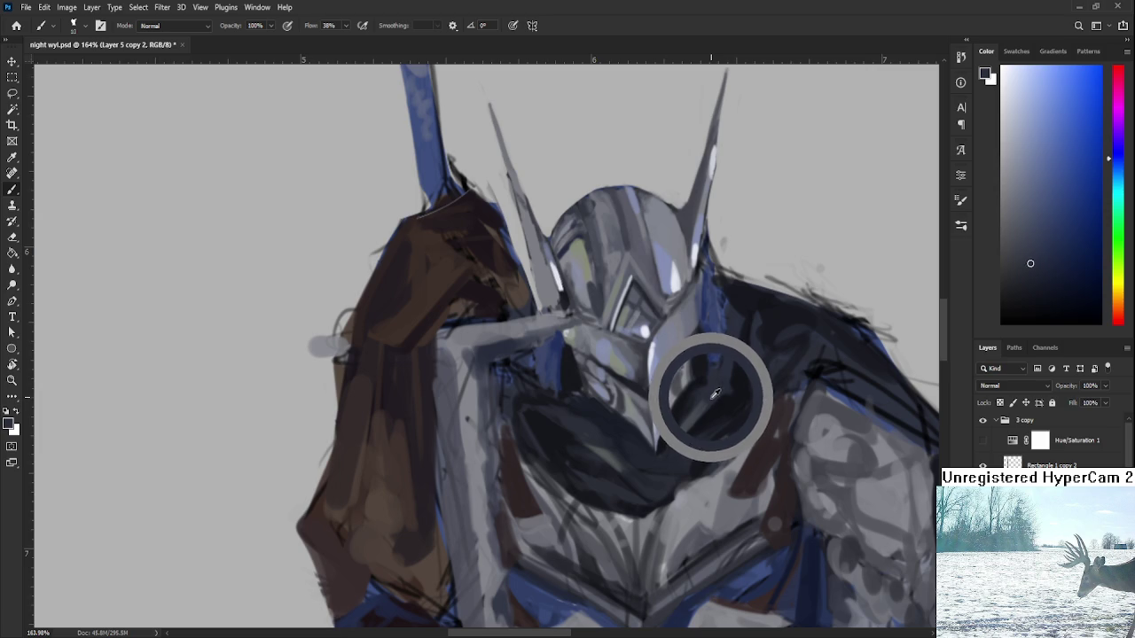
left_click(691, 407, "alt")
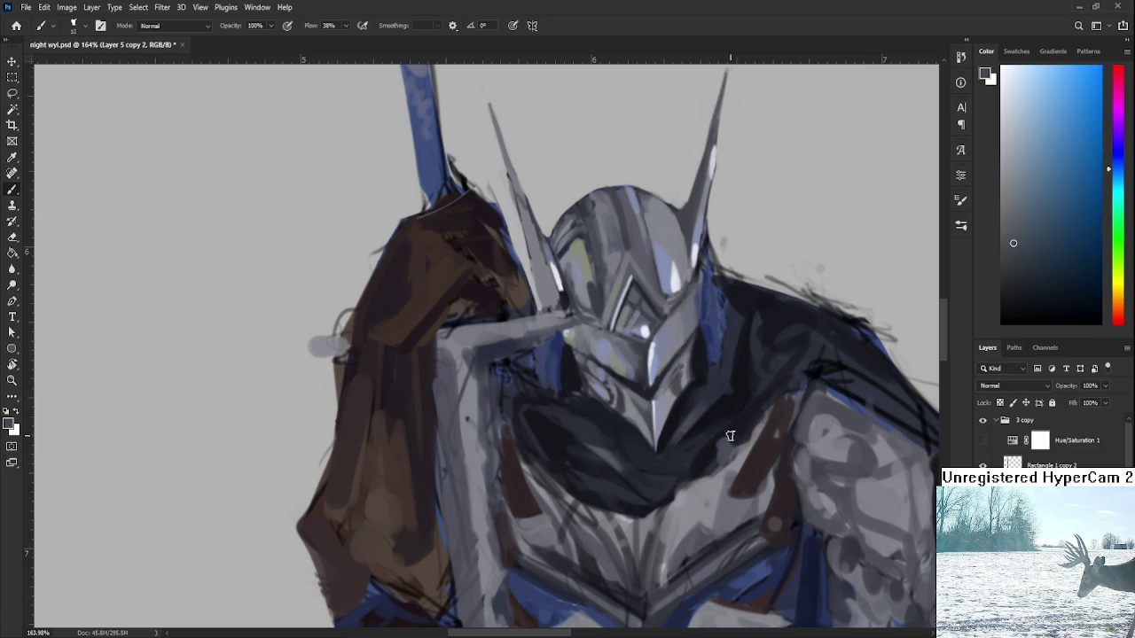
left_click(669, 275, "alt")
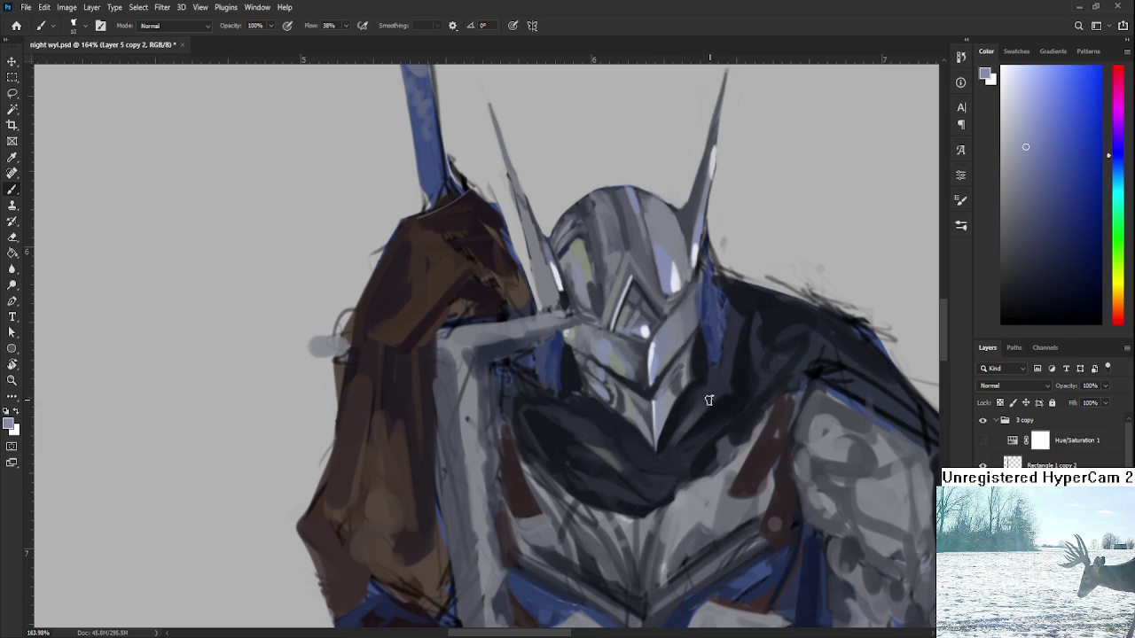
left_click(710, 404, "alt")
left_click(716, 396, "alt")
left_click(724, 378, "alt")
left_click(714, 393, "alt")
left_click(721, 376, "alt")
left_click(723, 380, "alt")
left_click(730, 362, "alt")
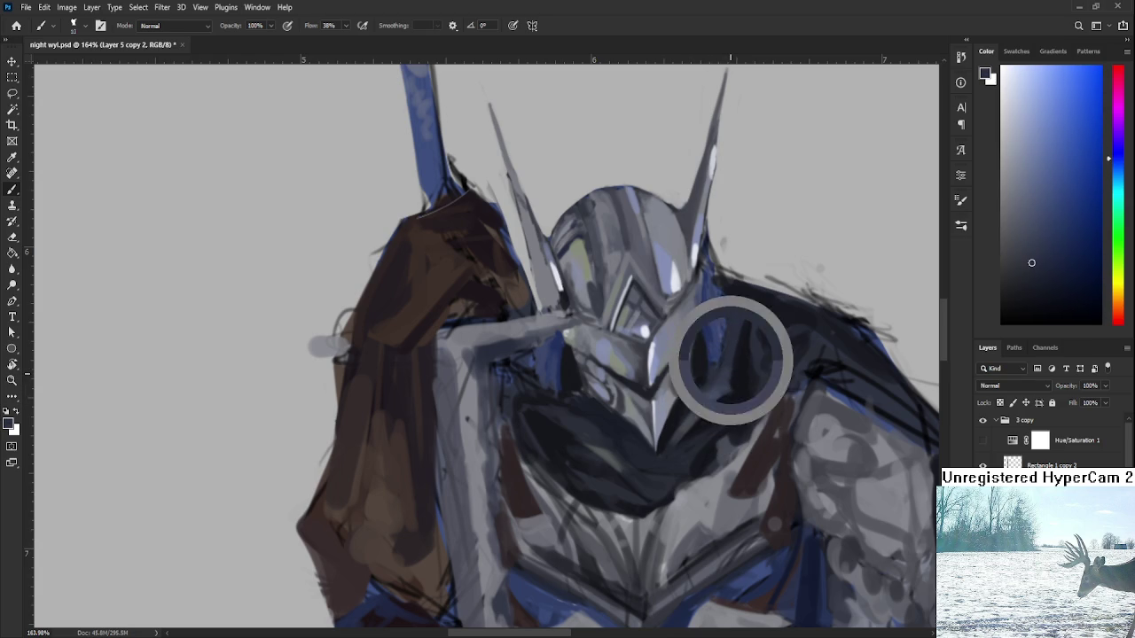
left_click(735, 386, "alt")
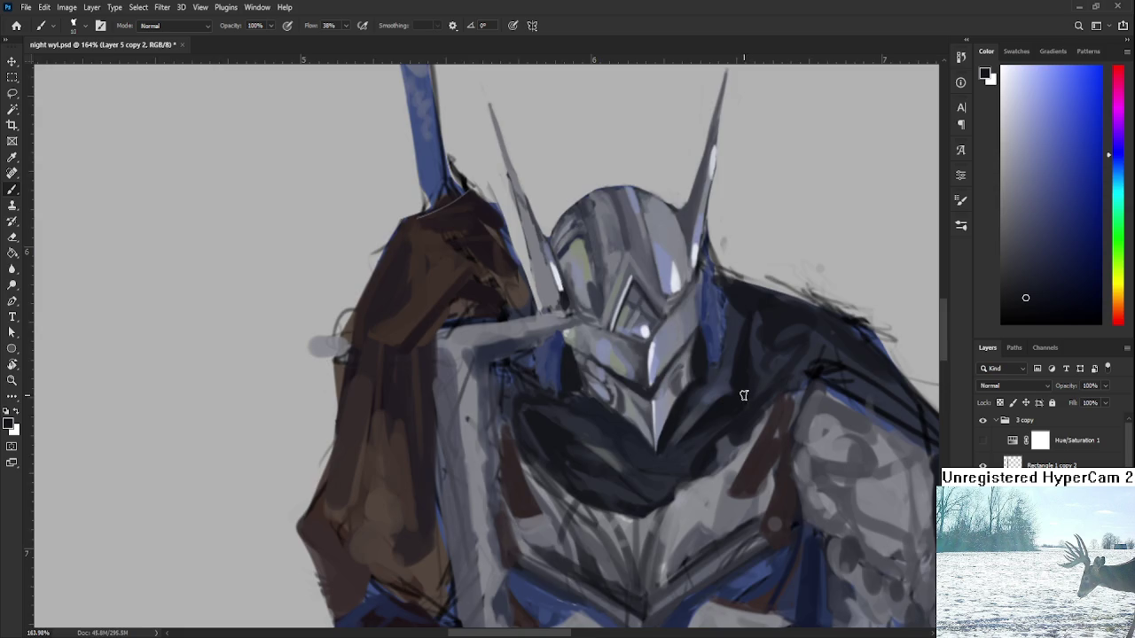
scroll(744, 396, "down", 8)
scroll(745, 390, "down", 4)
scroll(748, 383, "up", 4)
scroll(751, 375, "up", 9)
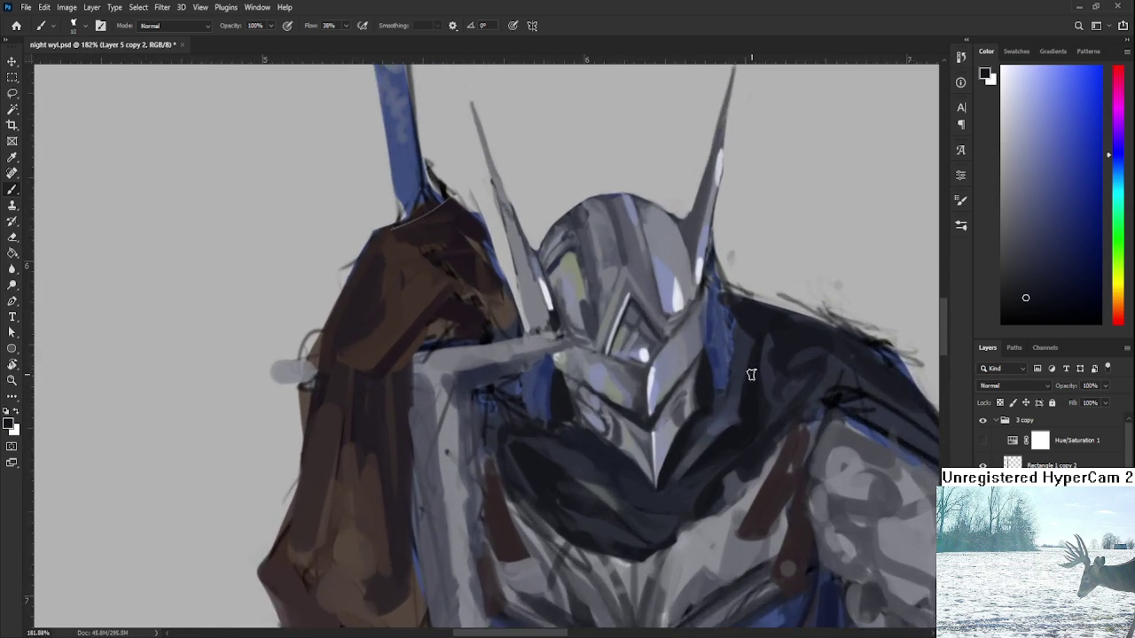
scroll(750, 380, "up", 2)
- Refine the chest shading below the helmet with lighter and darker blue-greys
left_click(696, 435, "alt")
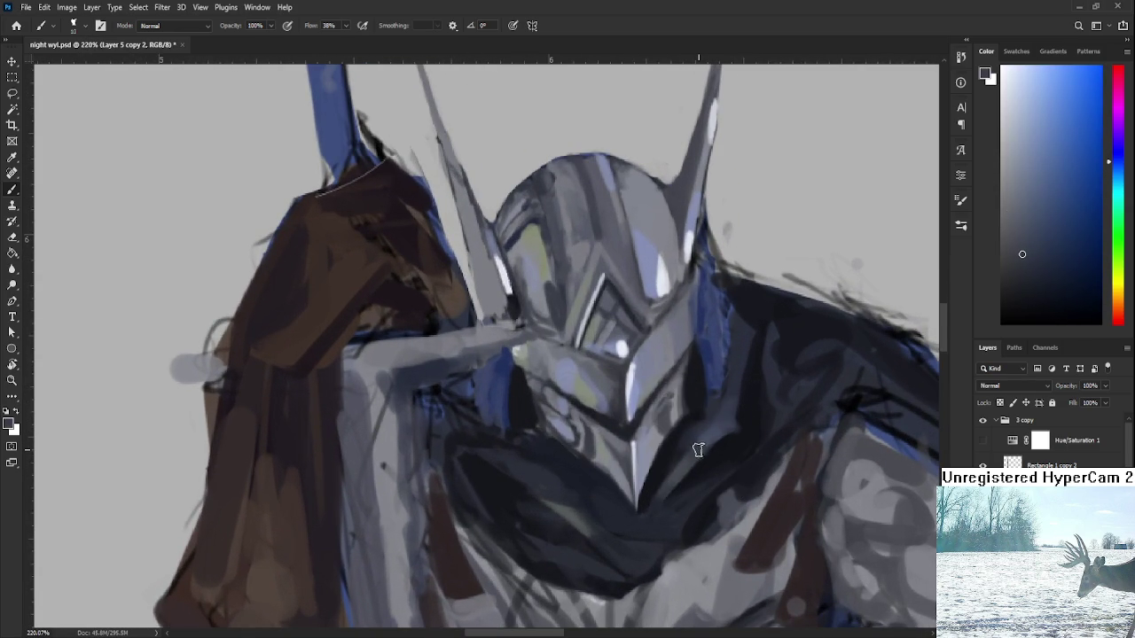
left_click(719, 430, "alt")
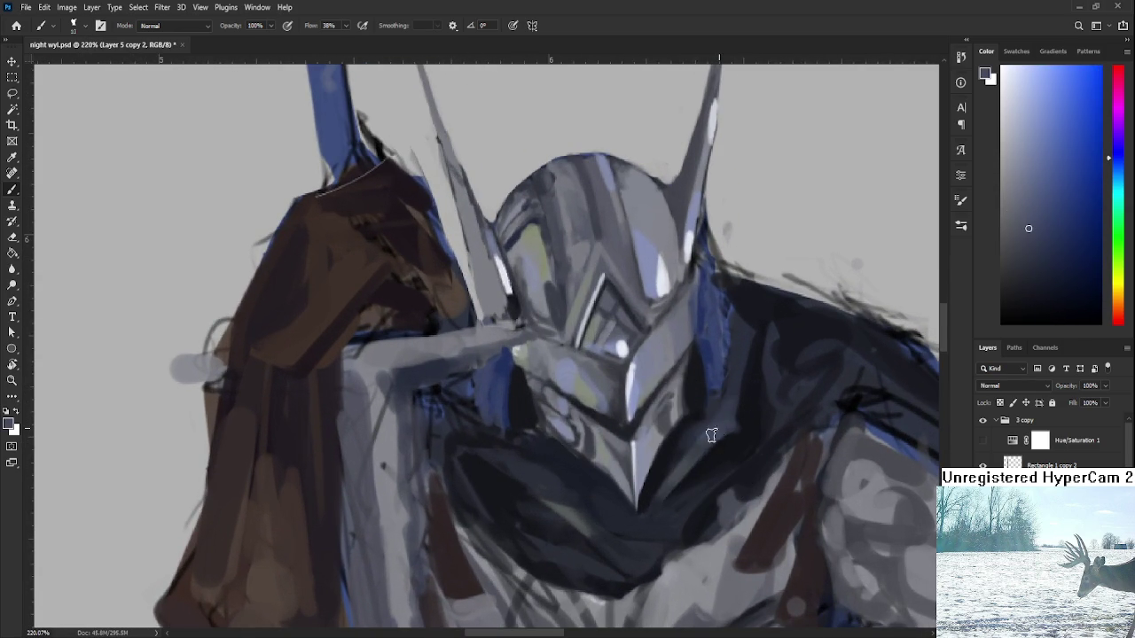
left_click(695, 437, "alt")
scroll(745, 388, "down", 3)
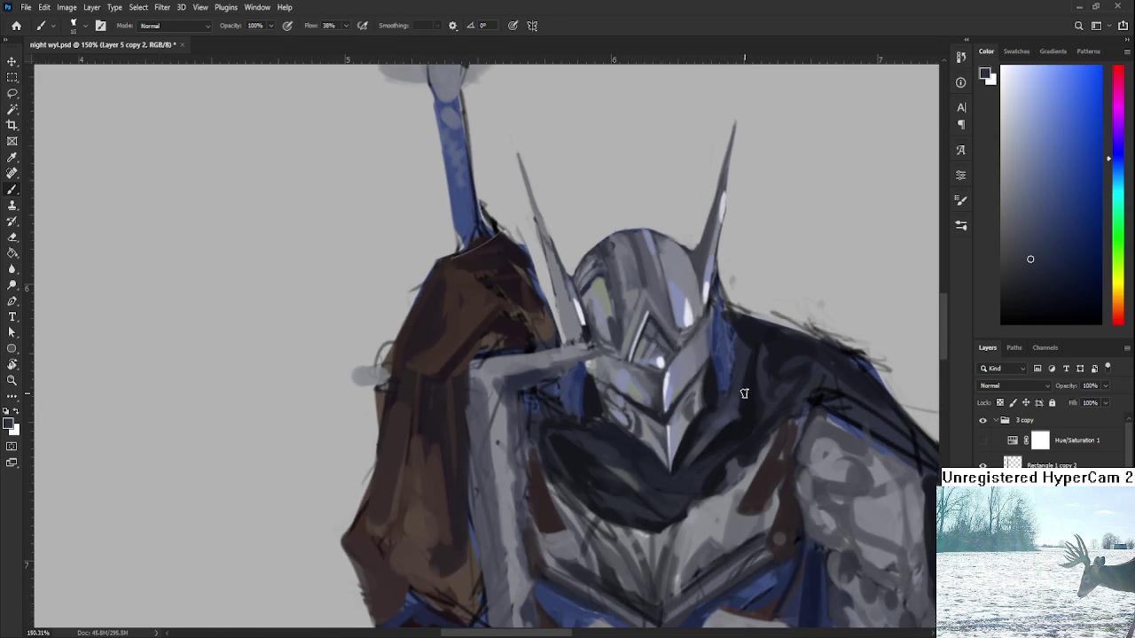
left_click_drag(742, 396, 698, 403)
left_click(647, 479, "alt")
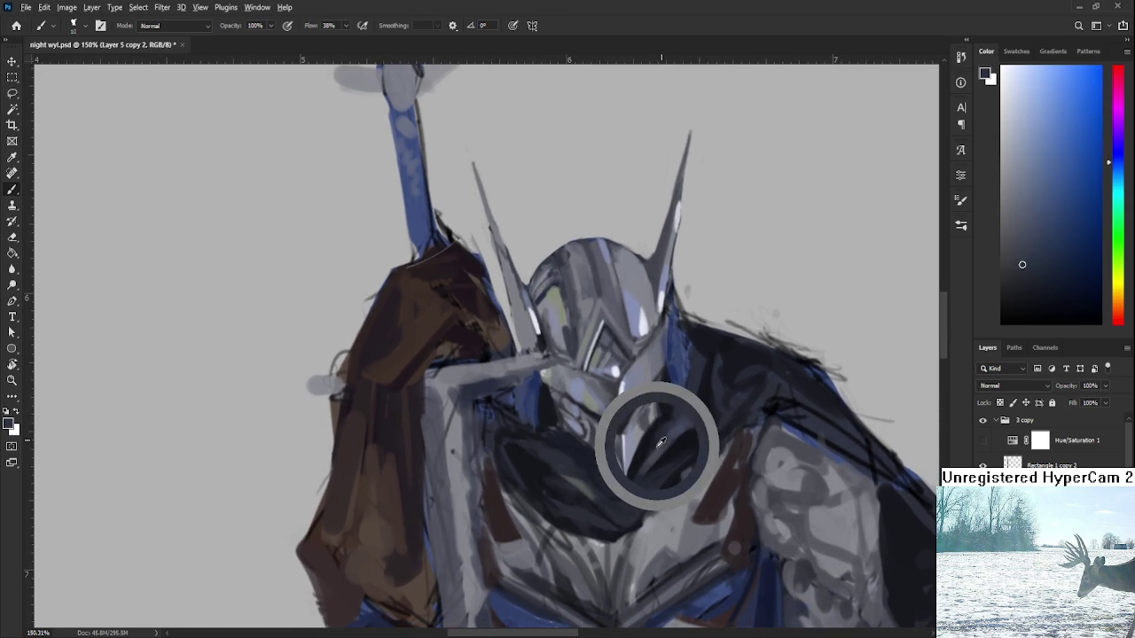
left_click(641, 484, "alt")
left_click(633, 471, "alt")
left_click(629, 482, "alt")
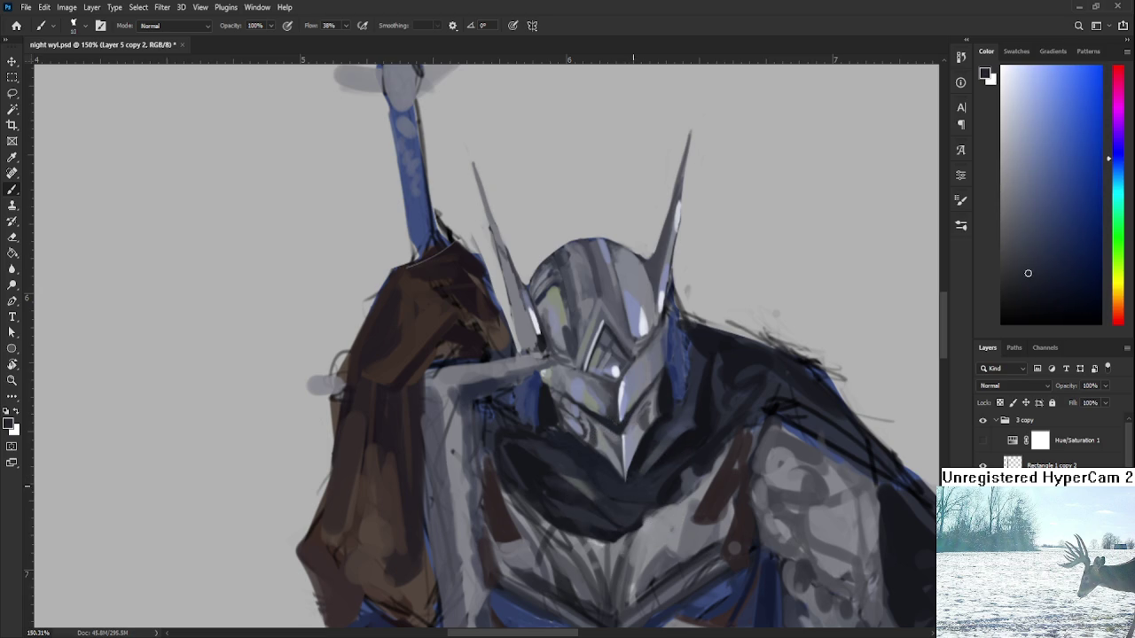
left_click(631, 487, "alt")
left_click(639, 459, "alt")
left_click(638, 452, "alt")
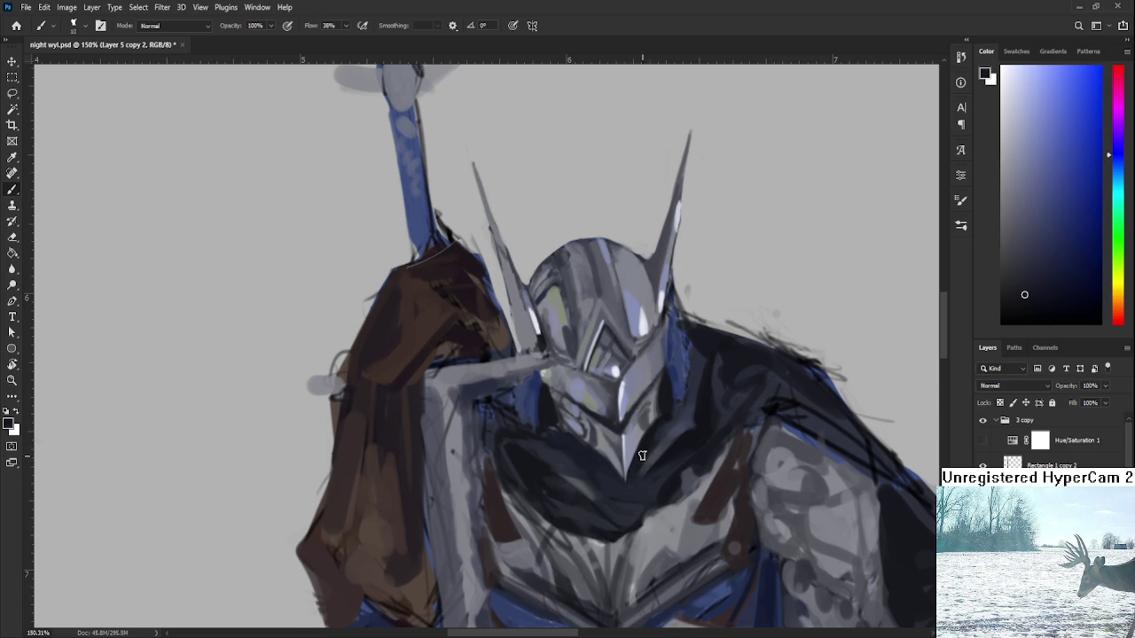
- Touch up the shading beside the helmet's chin with sampled chest tones
scroll(919, 329, "down", 3)
scroll(704, 454, "up", 3)
scroll(704, 454, "up", 3)
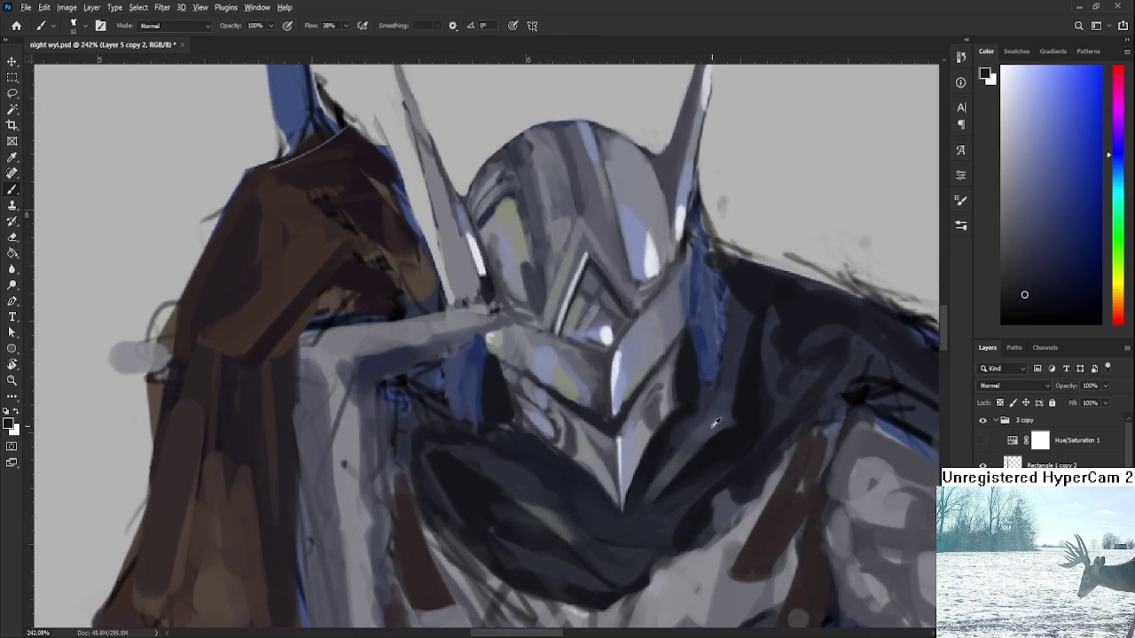
left_click(704, 454, "alt")
left_click(648, 448, "alt")
left_click(654, 472, "alt")
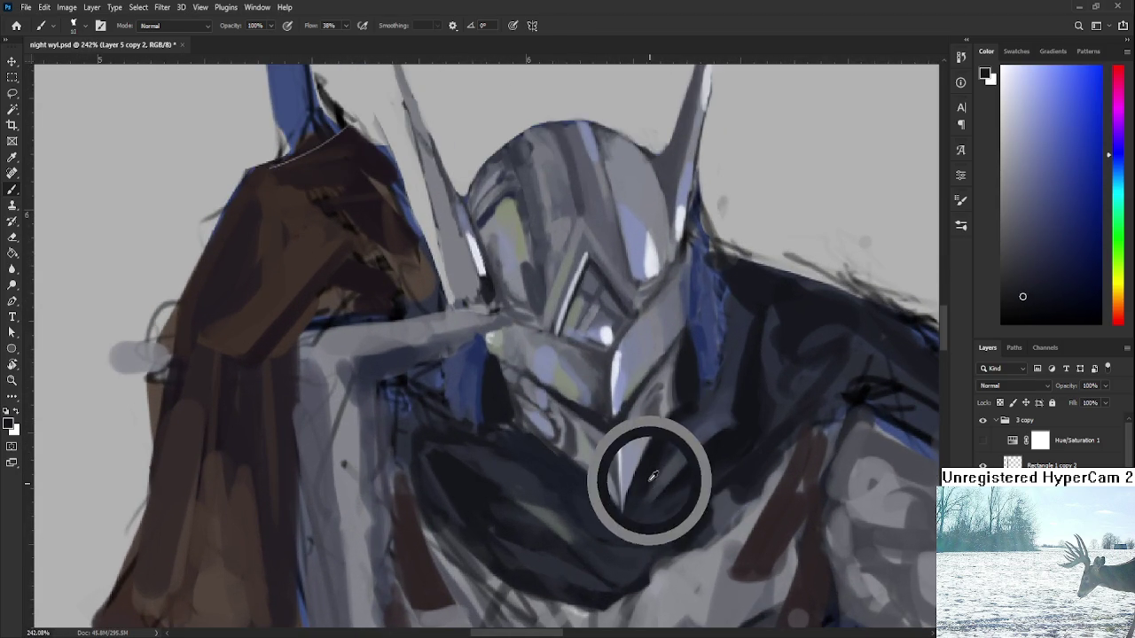
left_click(659, 477, "alt")
left_click(659, 486, "alt")
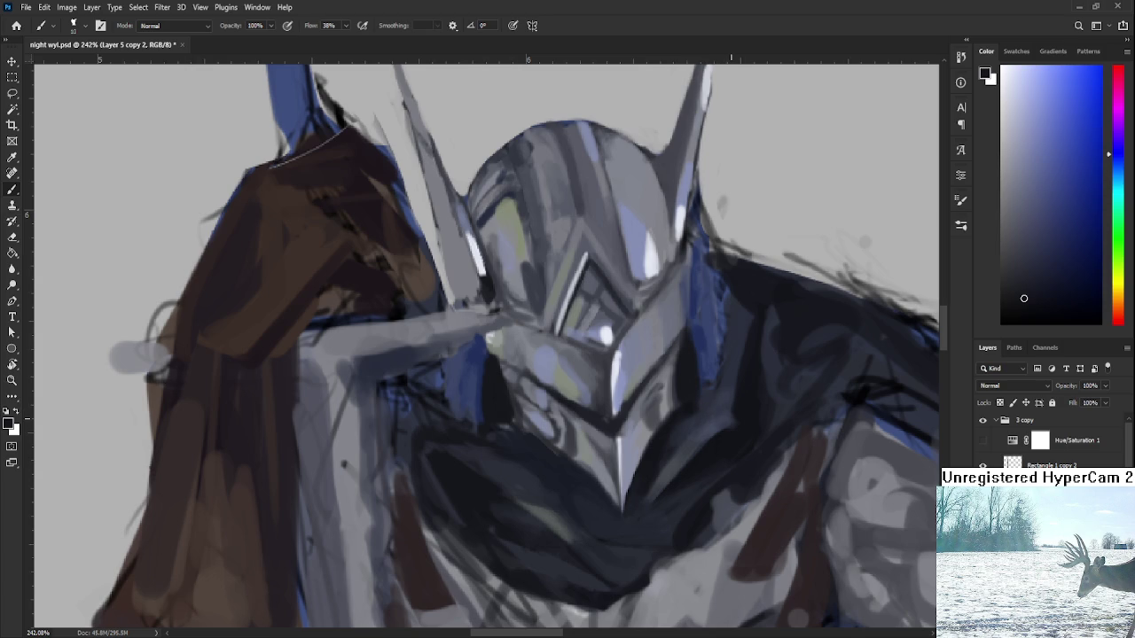
scroll(736, 402, "down", 5)
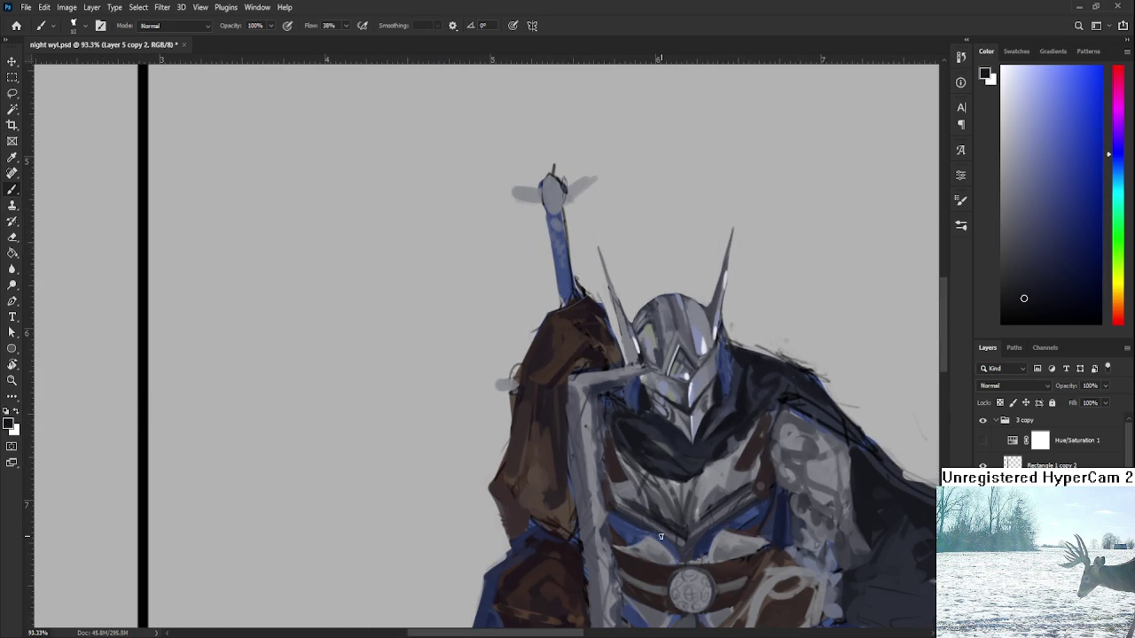
- Deepen the dark blue chest shading near the shoulder strap with sampled tones
scroll(660, 536, "up", 2)
scroll(665, 533, "up", 3)
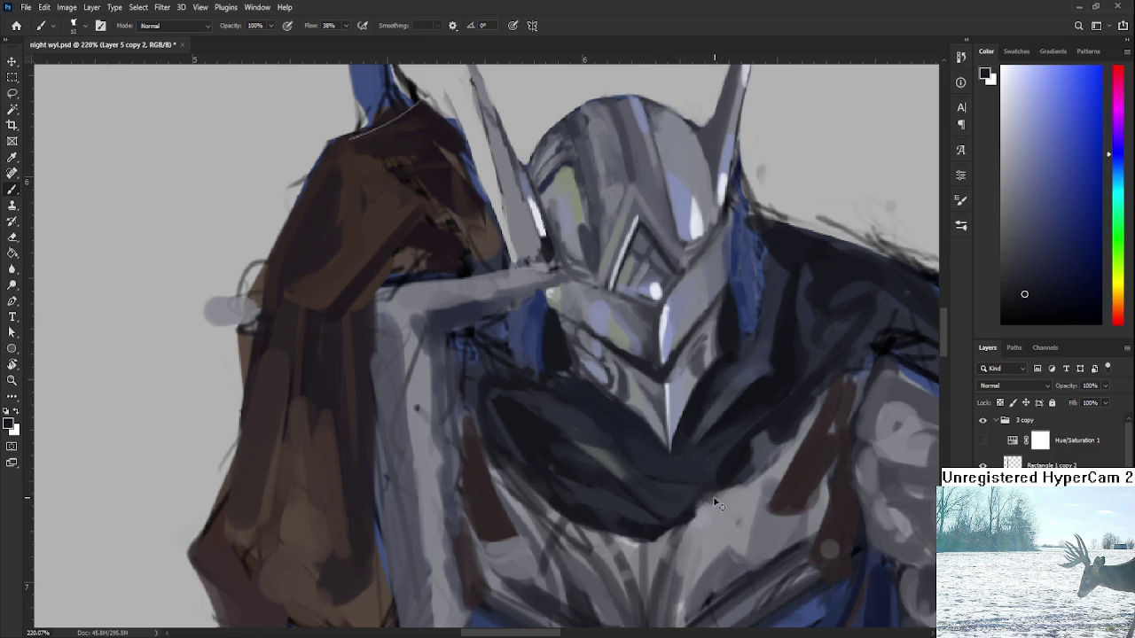
left_click(703, 484, "alt")
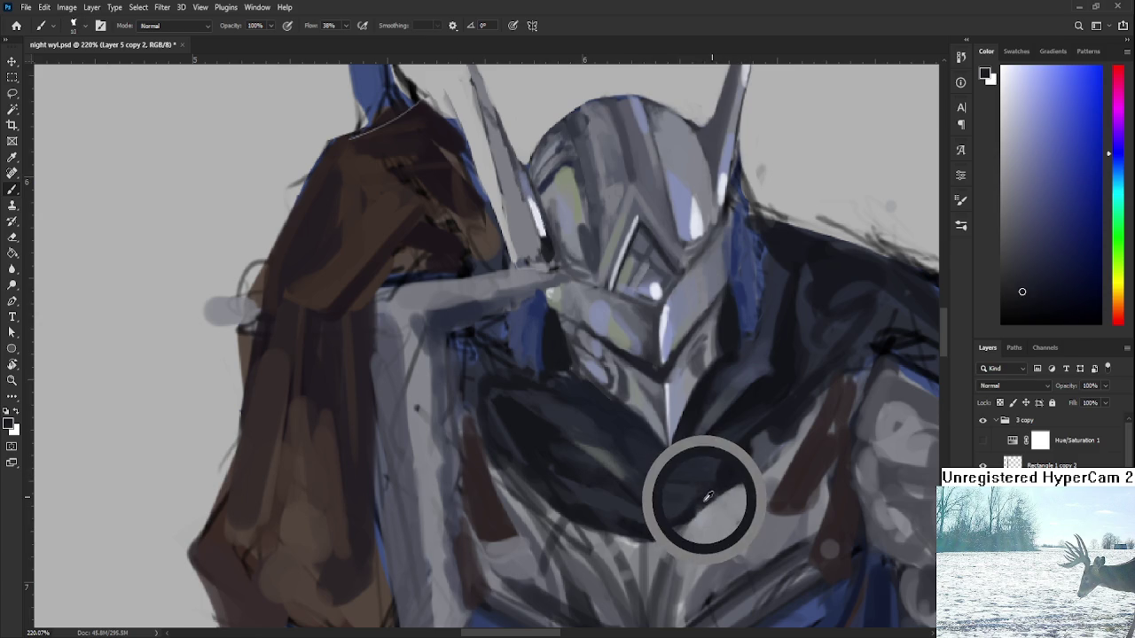
left_click(745, 465, "alt")
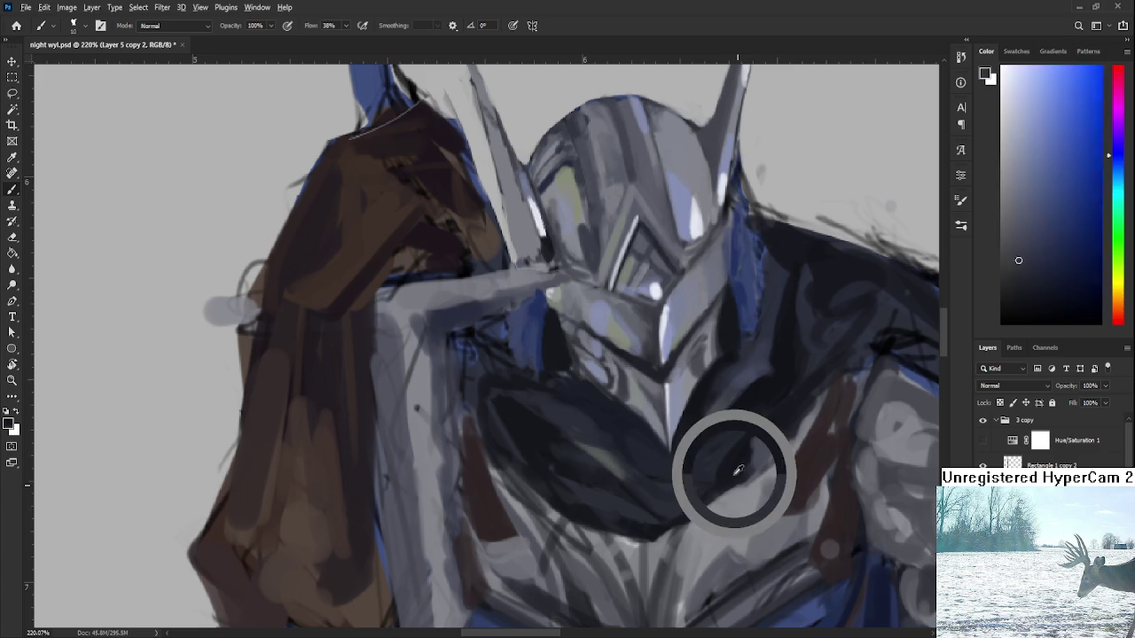
left_click_drag(743, 449, 748, 465)
left_click(801, 415, "alt")
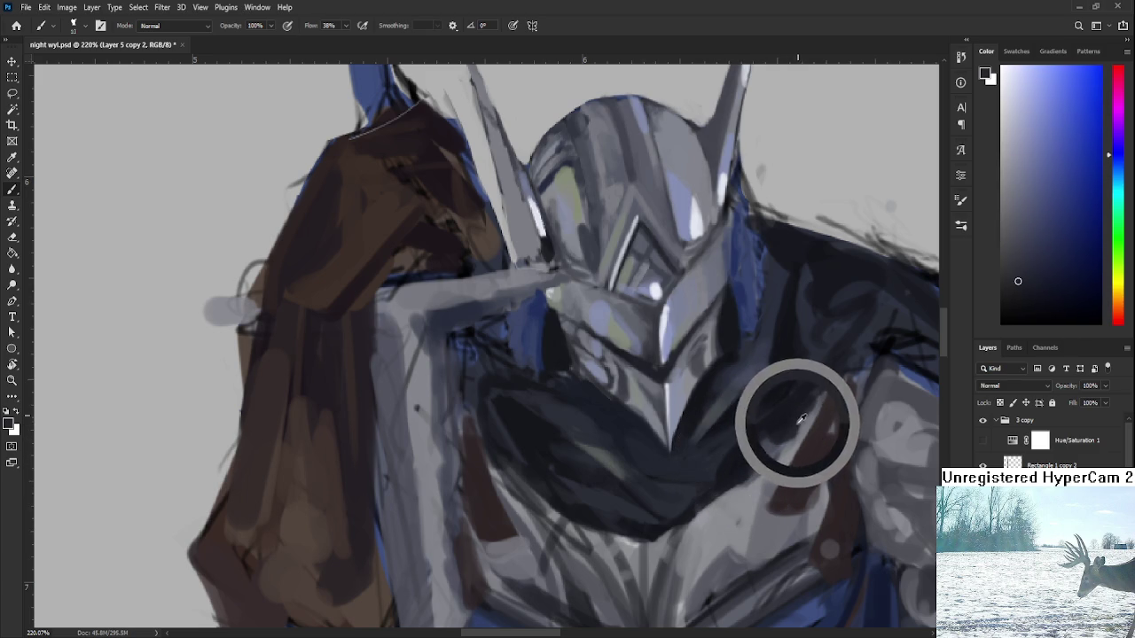
left_click(761, 444, "alt")
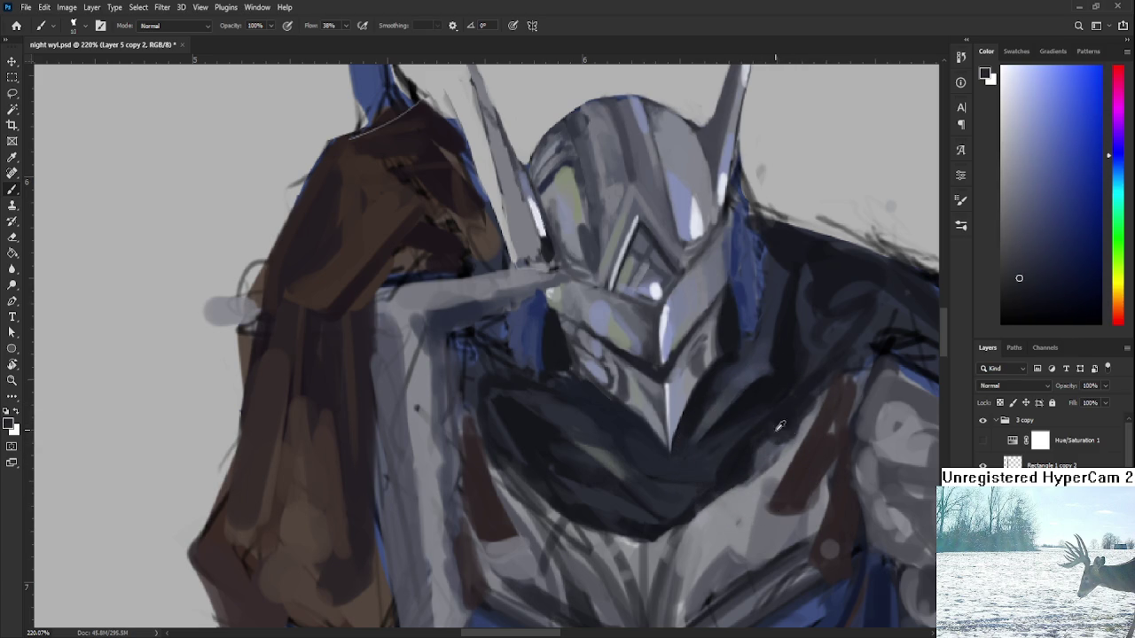
left_click(782, 429, "alt")
left_click(768, 428, "alt")
left_click(777, 426, "alt")
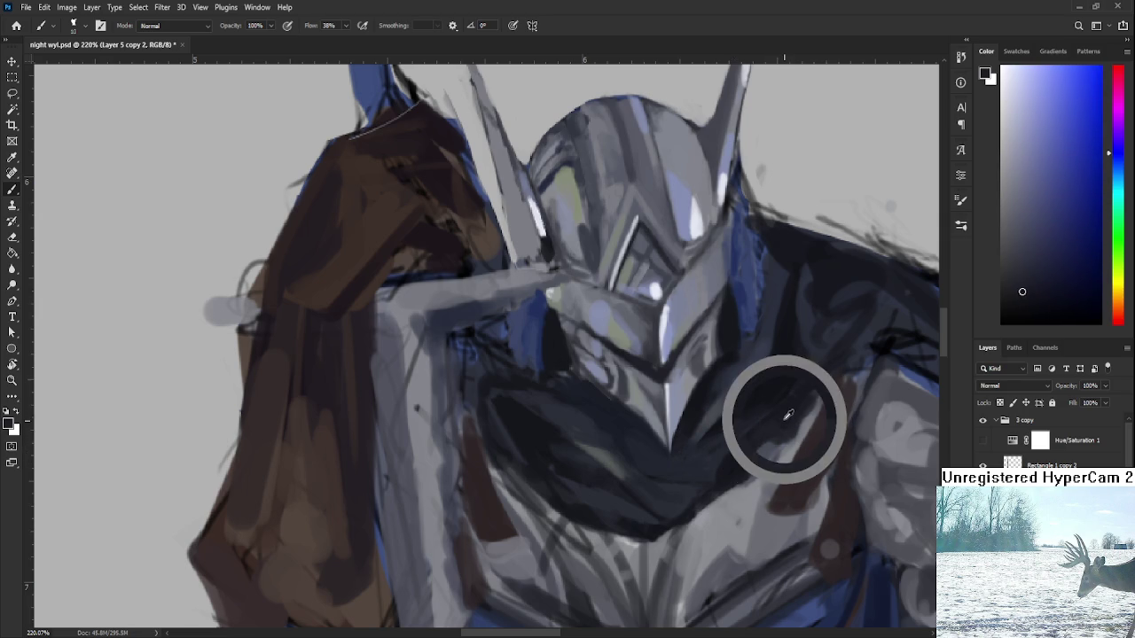
left_click(786, 424, "alt")
left_click_drag(786, 424, 772, 431)
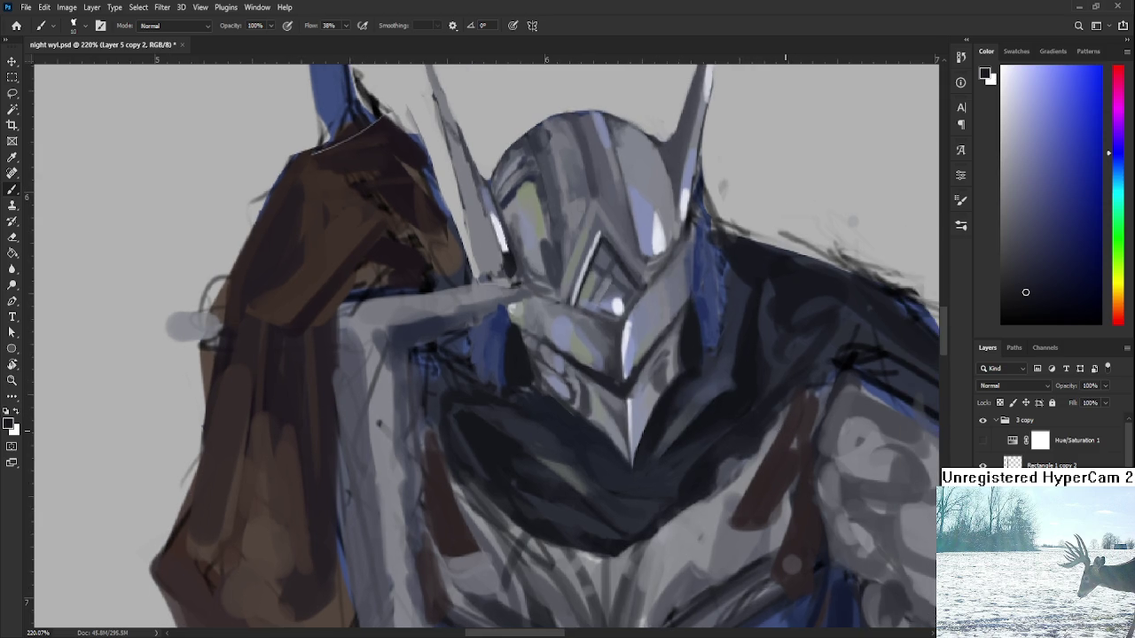
- Brush darker blue-grey strokes along the helmet's right side into the shoulder cape
scroll(726, 291, "down", 5)
scroll(683, 317, "up", 4)
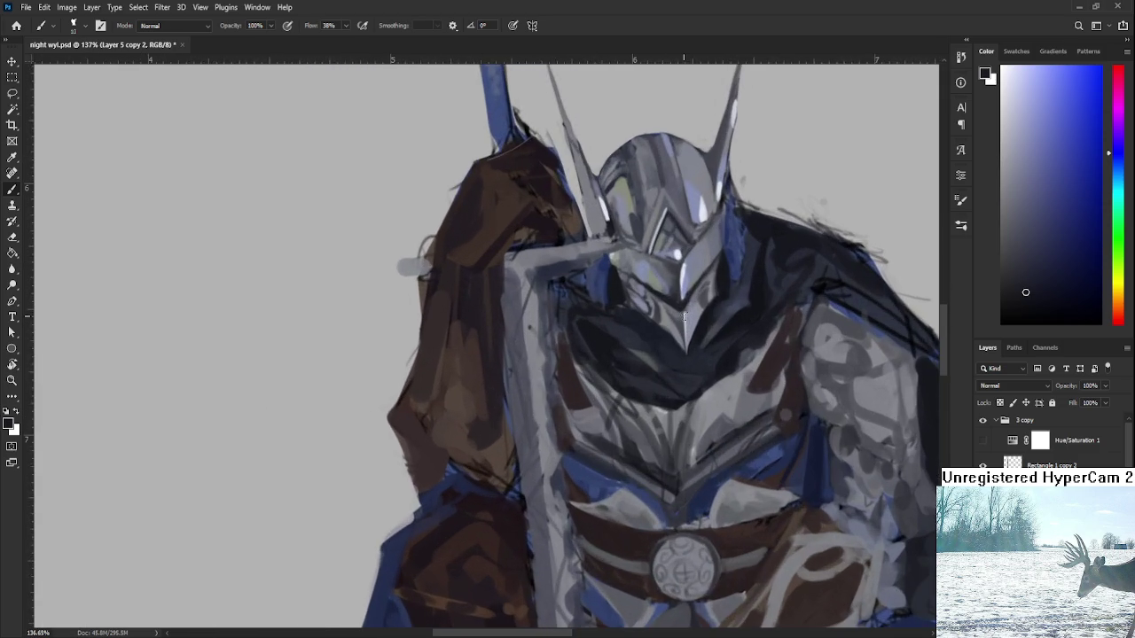
scroll(681, 316, "up", 1)
scroll(674, 443, "up", 2)
scroll(692, 444, "up", 1)
scroll(696, 462, "down", 1)
scroll(718, 417, "down", 1)
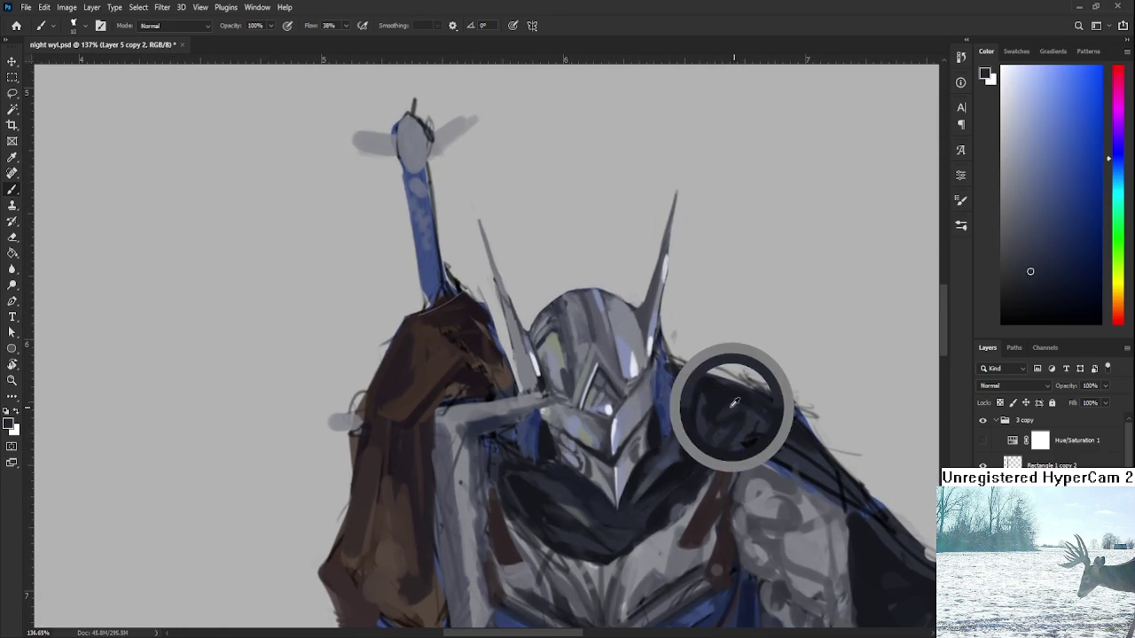
left_click_drag(656, 428, 635, 445)
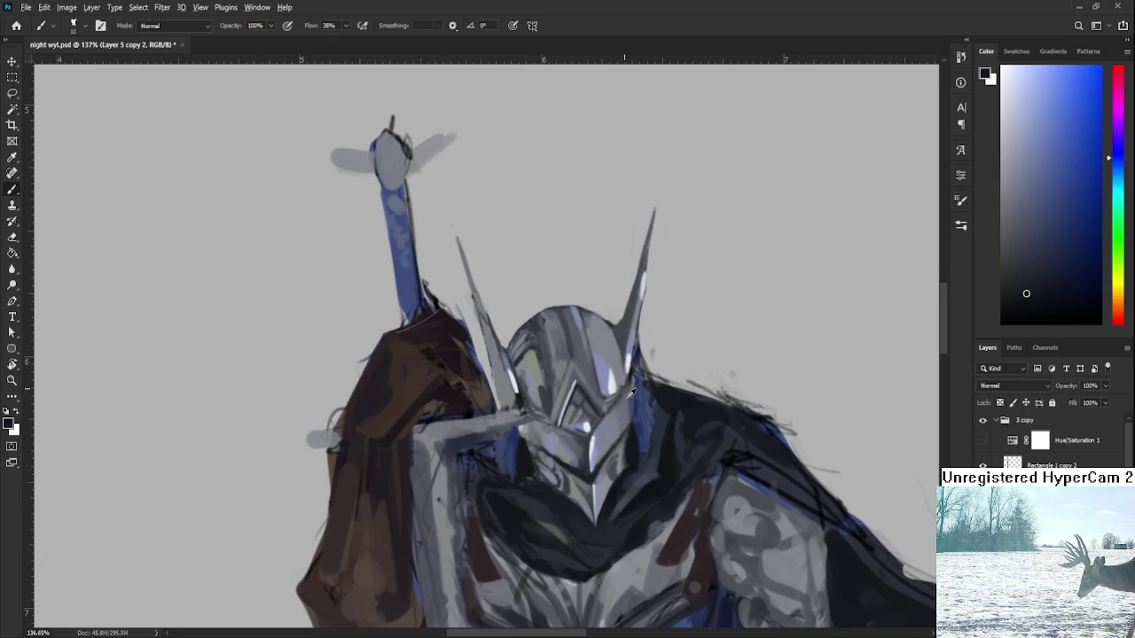
left_click_drag(632, 392, 685, 415)
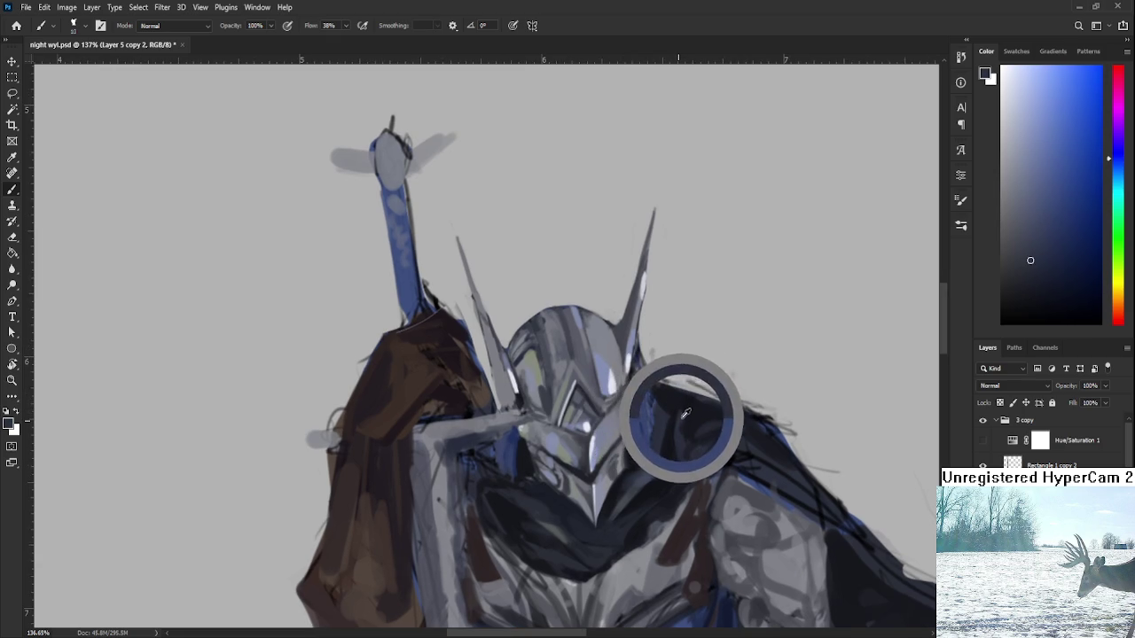
left_click(681, 404, "alt")
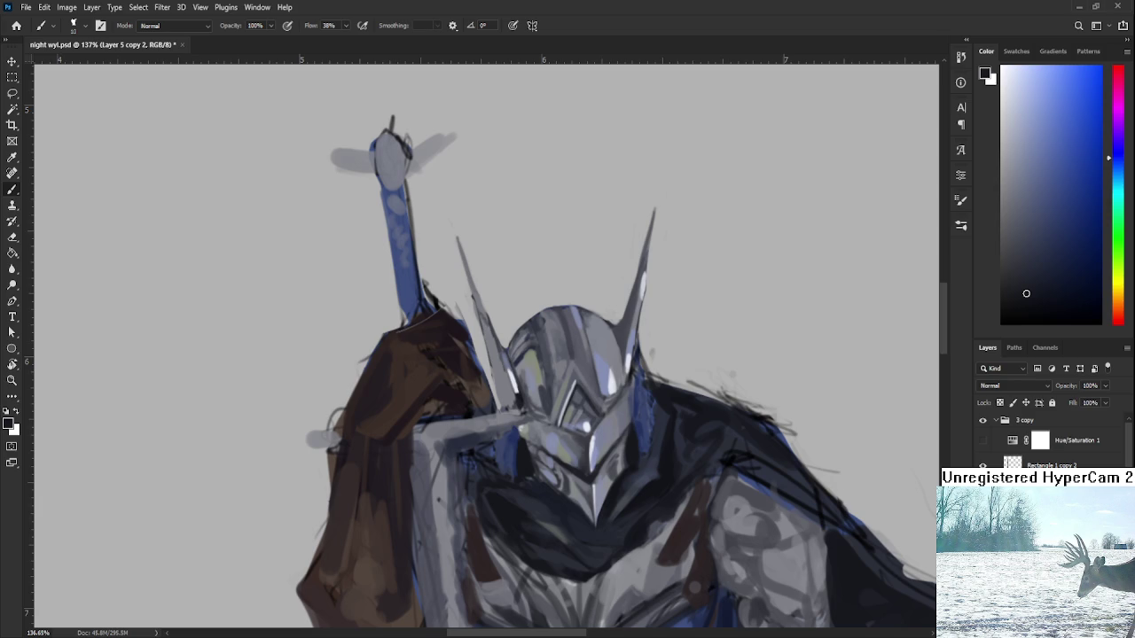
scroll(663, 395, "down", 2)
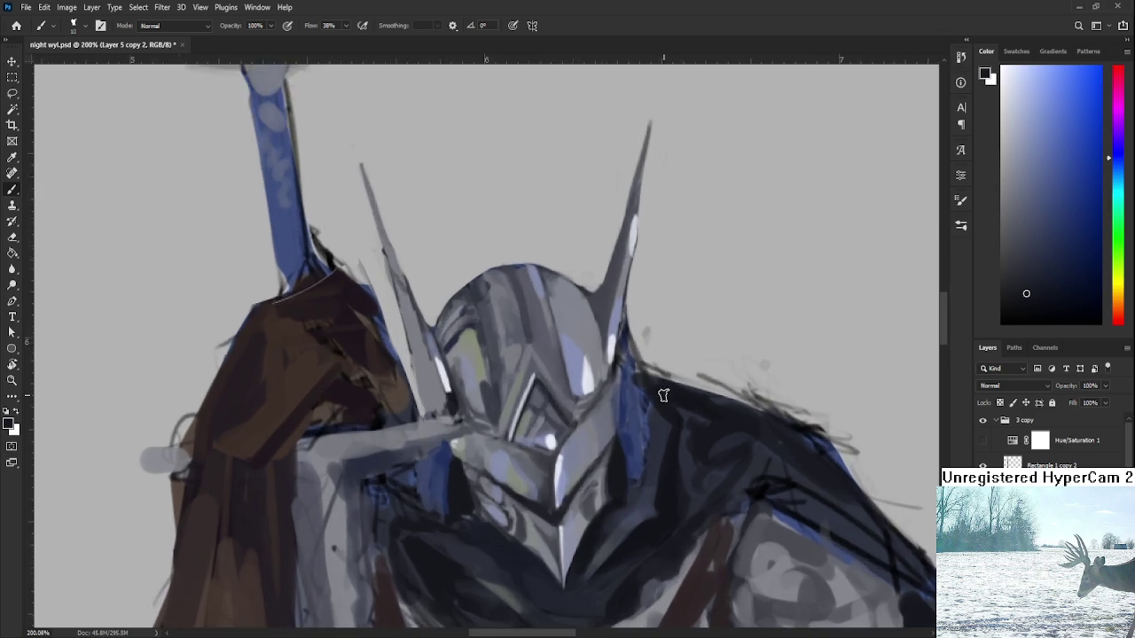
scroll(666, 396, "down", 3)
scroll(664, 448, "up", 2)
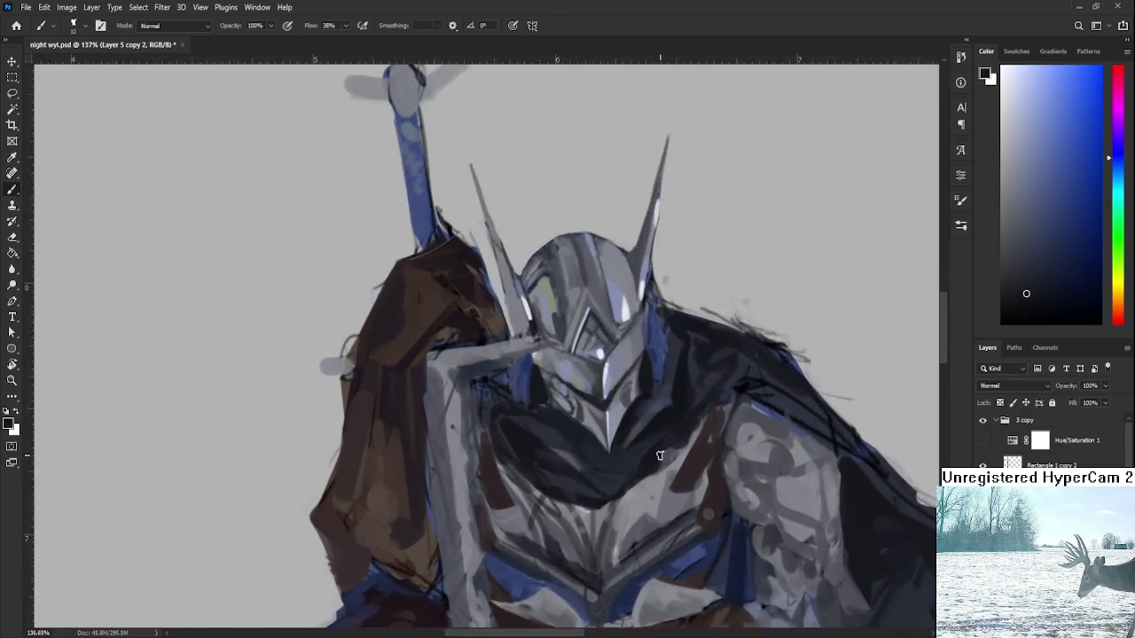
scroll(659, 456, "up", 2)
scroll(582, 451, "down", 1)
- Tilt the canvas view and paint with colours sampled from the chest
key("r")
left_click_drag(616, 486, 566, 469)
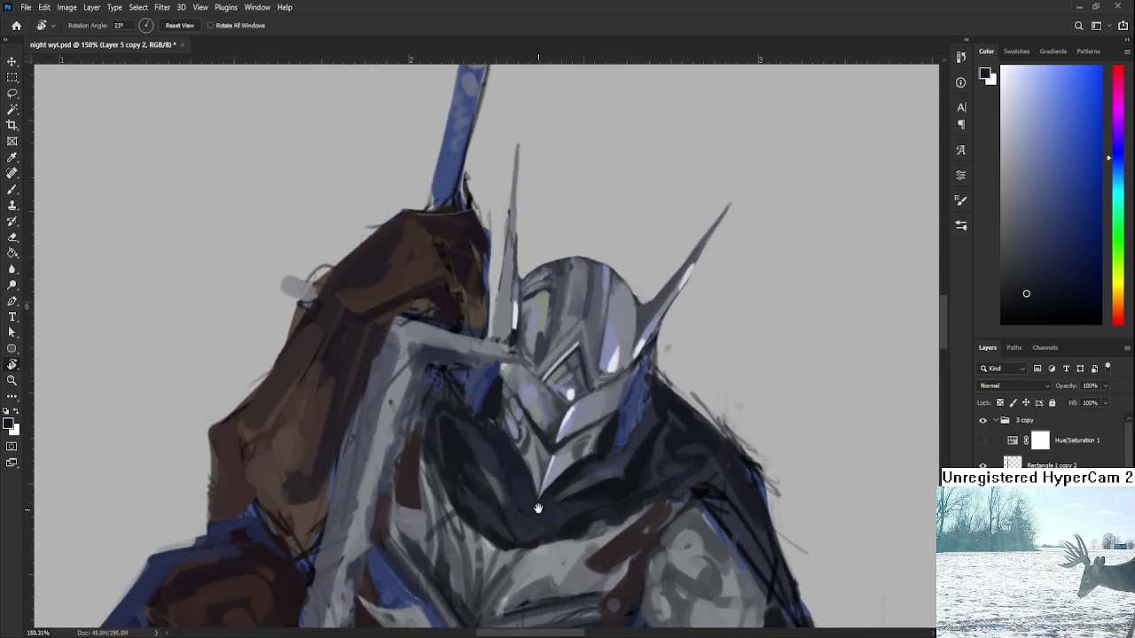
left_click(580, 489, "alt")
left_click(595, 503, "alt")
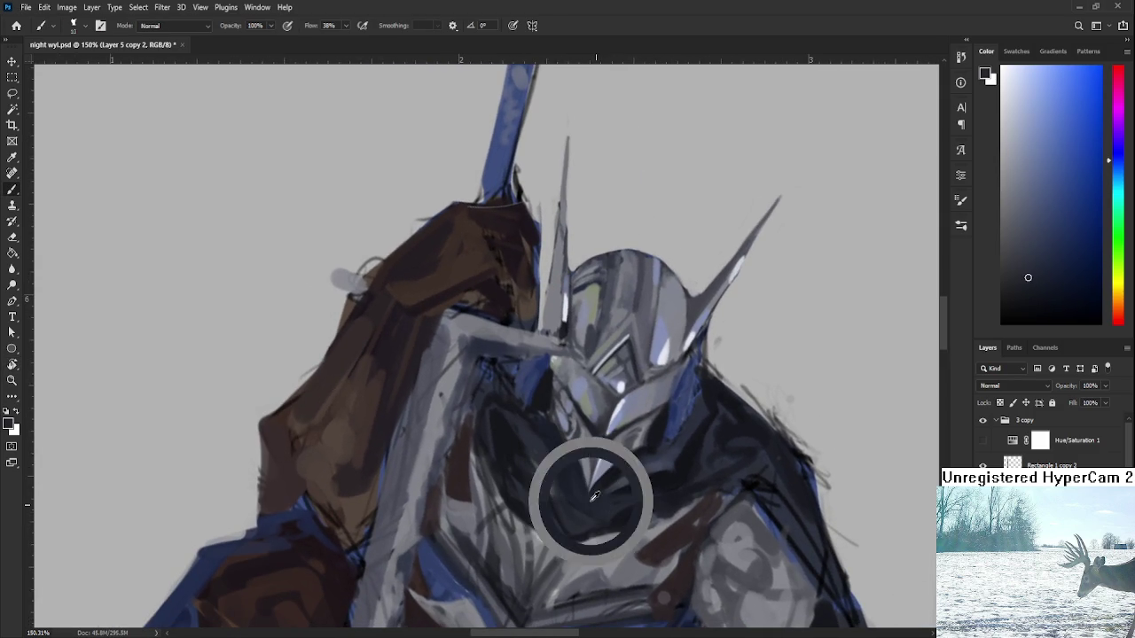
left_click(572, 494, "alt")
left_click(621, 497, "alt")
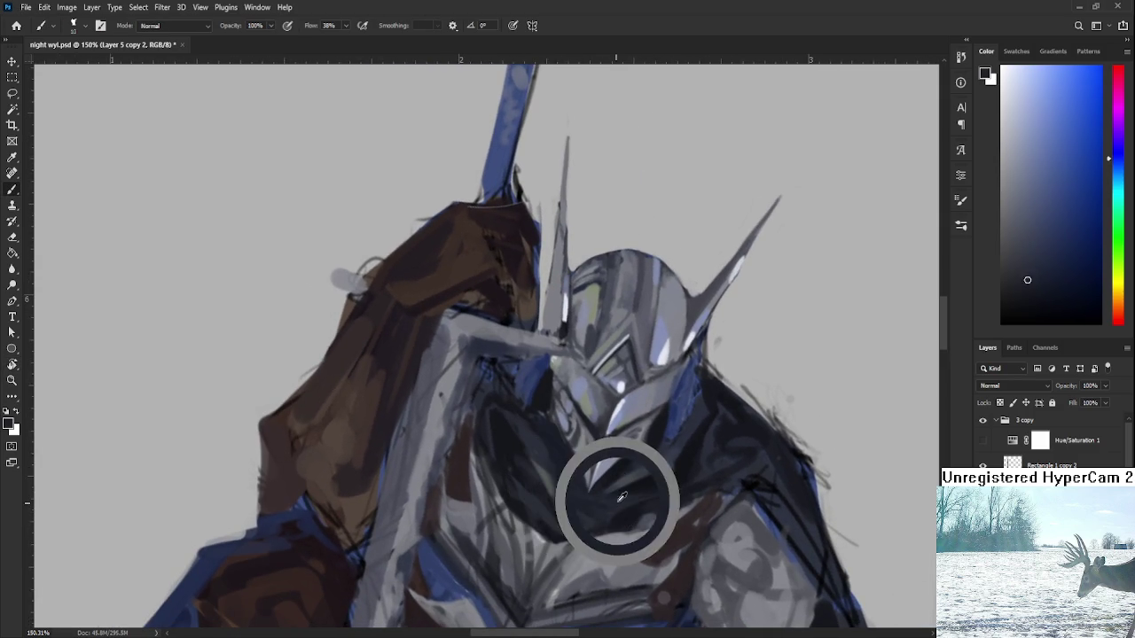
left_click(612, 502, "alt")
left_click(608, 501, "alt")
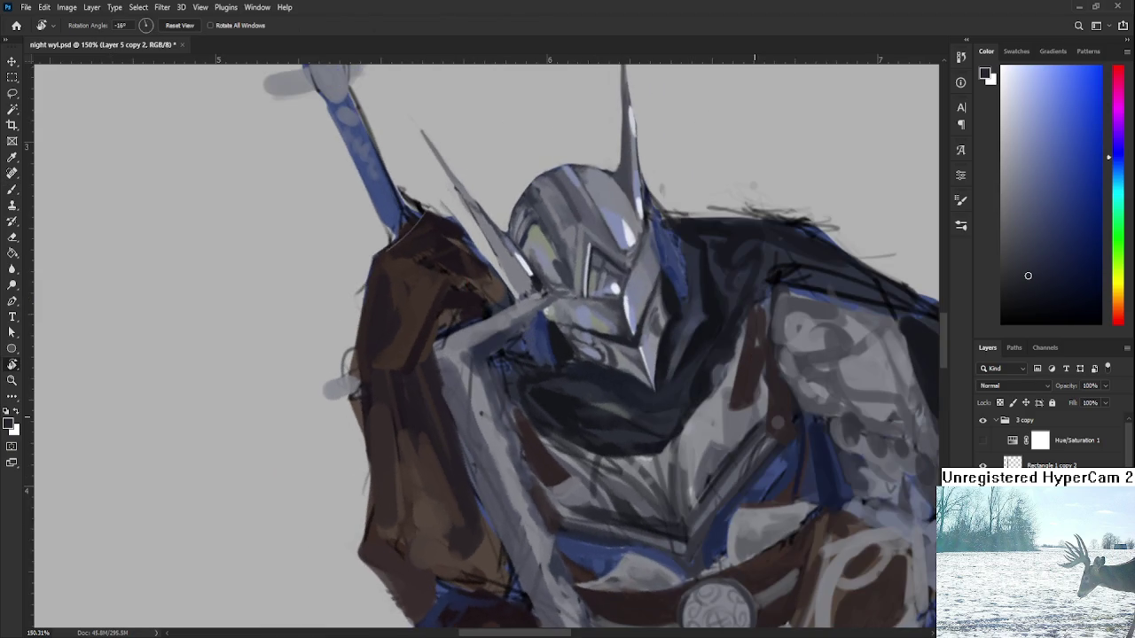
left_click(683, 386, "alt")
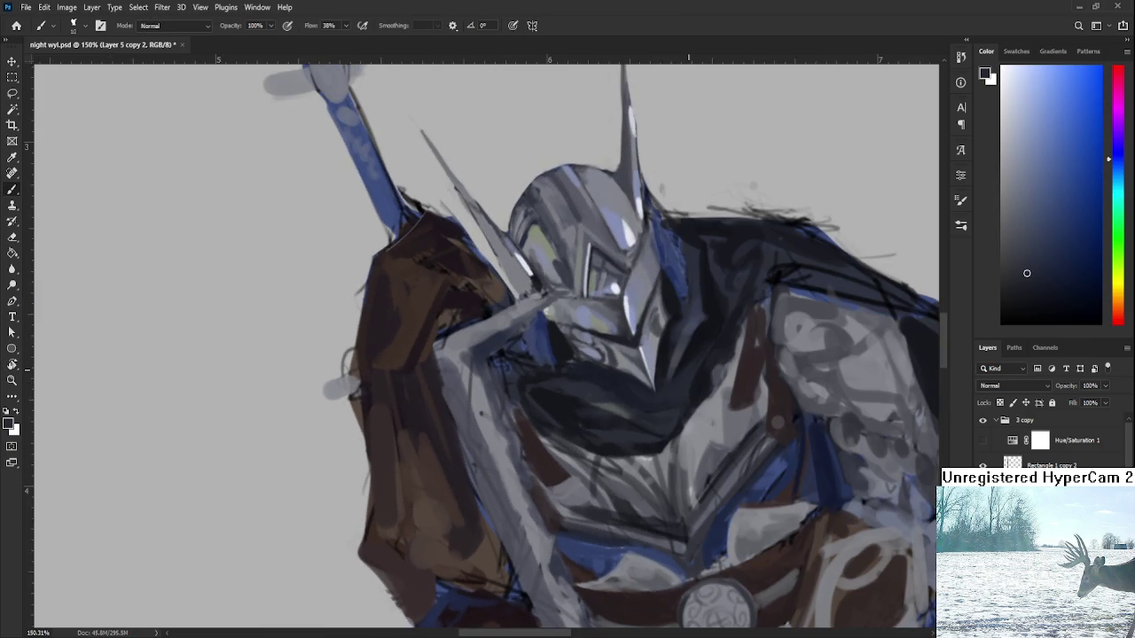
- Turn the canvas view nearly upright and zoom in on the helmet
key("r")
scroll(689, 345, "down", 10)
left_click_drag(689, 346, 741, 424)
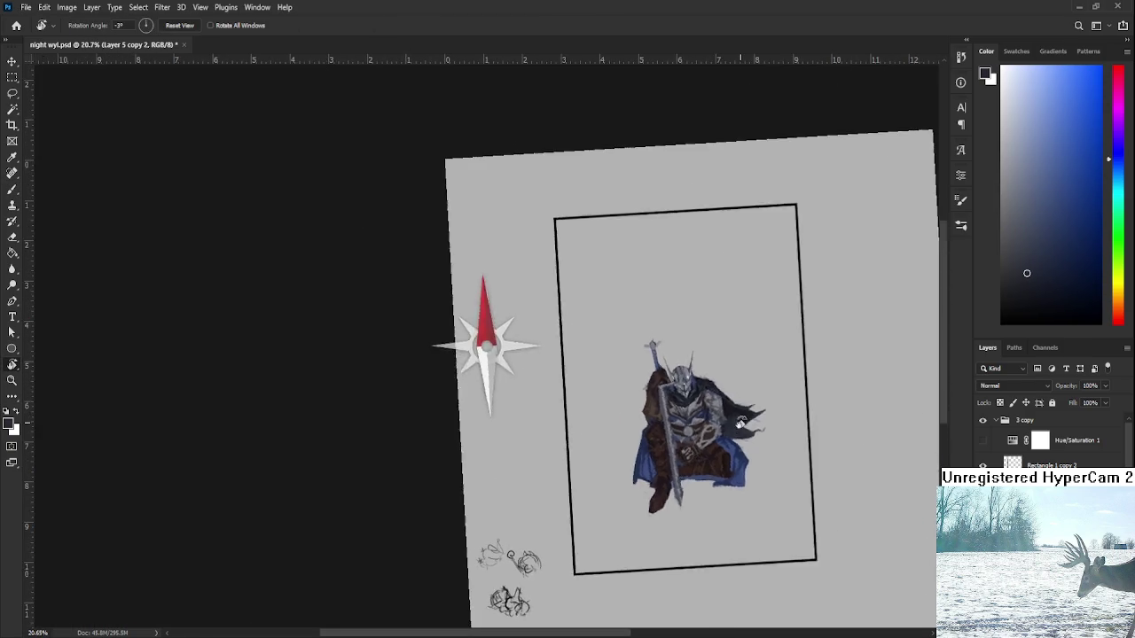
scroll(638, 352, "up", 3)
scroll(608, 345, "up", 3)
scroll(568, 517, "up", 3)
scroll(568, 517, "up", 3)
scroll(568, 517, "up", 2)
- Rotate the helmet upright and add a faint purple touch to the dark collar
left_click(570, 520, "alt")
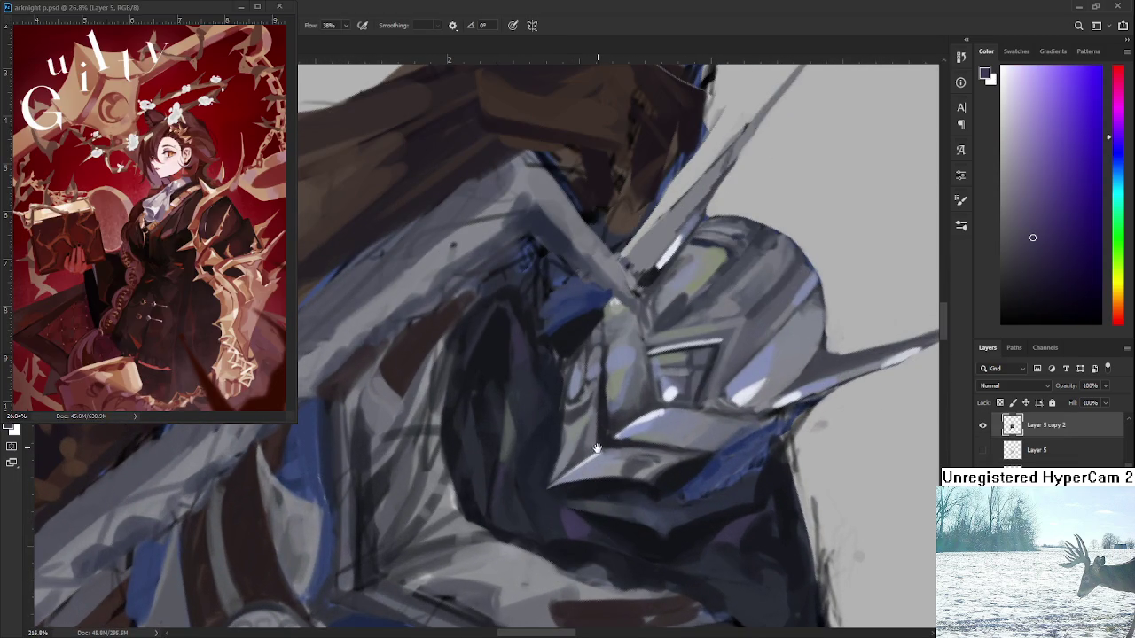
left_click_drag(602, 446, 611, 482)
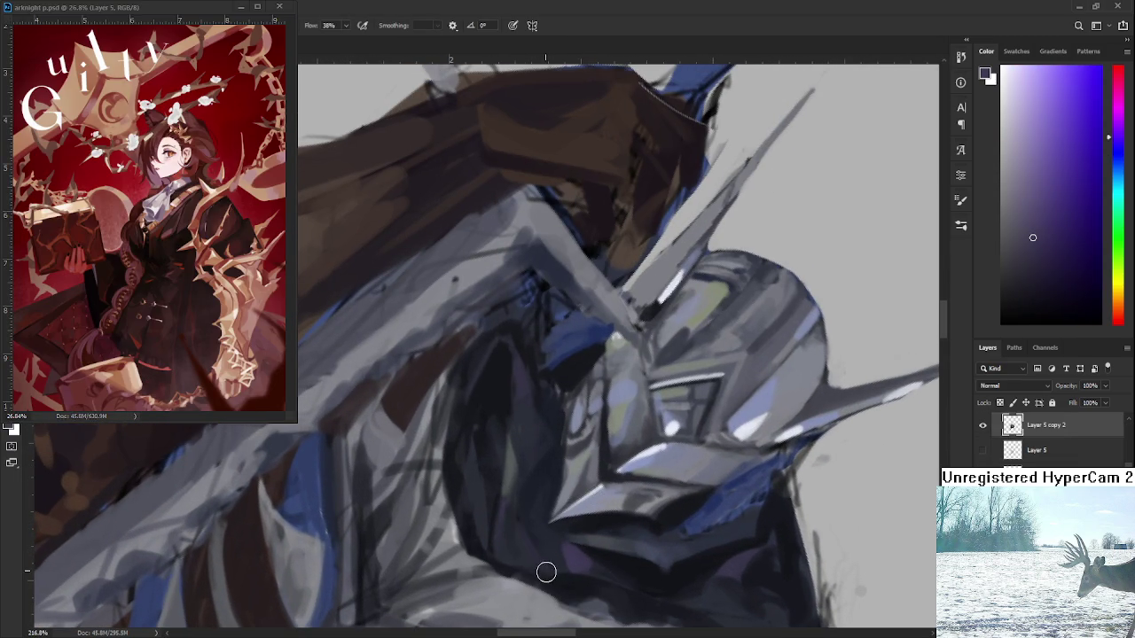
key("r")
left_click_drag(576, 585, 725, 404)
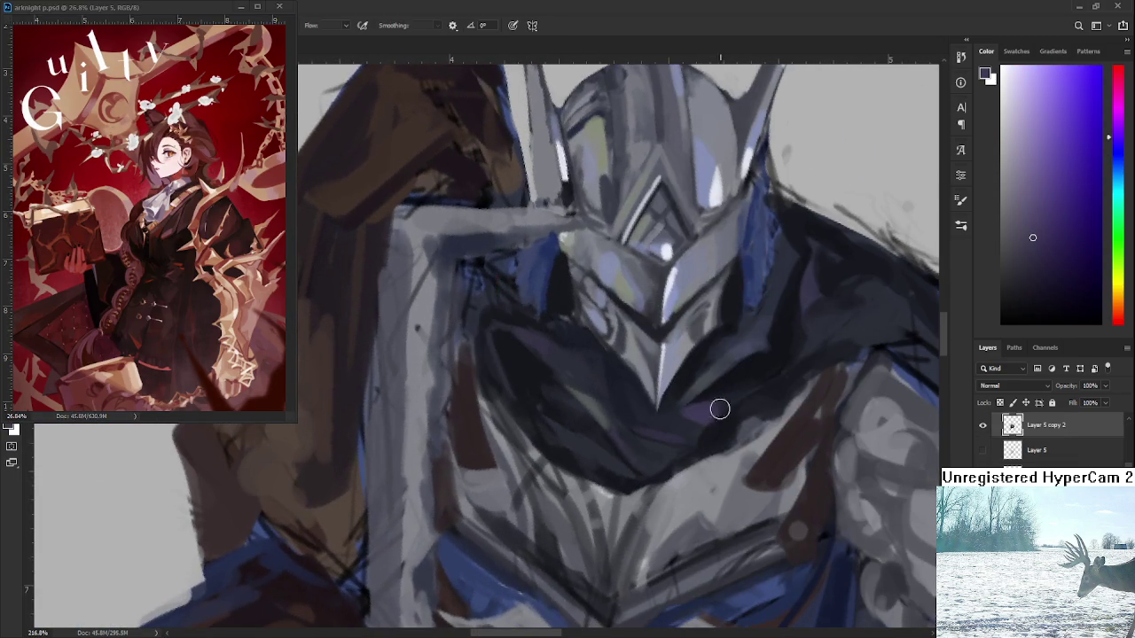
left_click(678, 430, "alt")
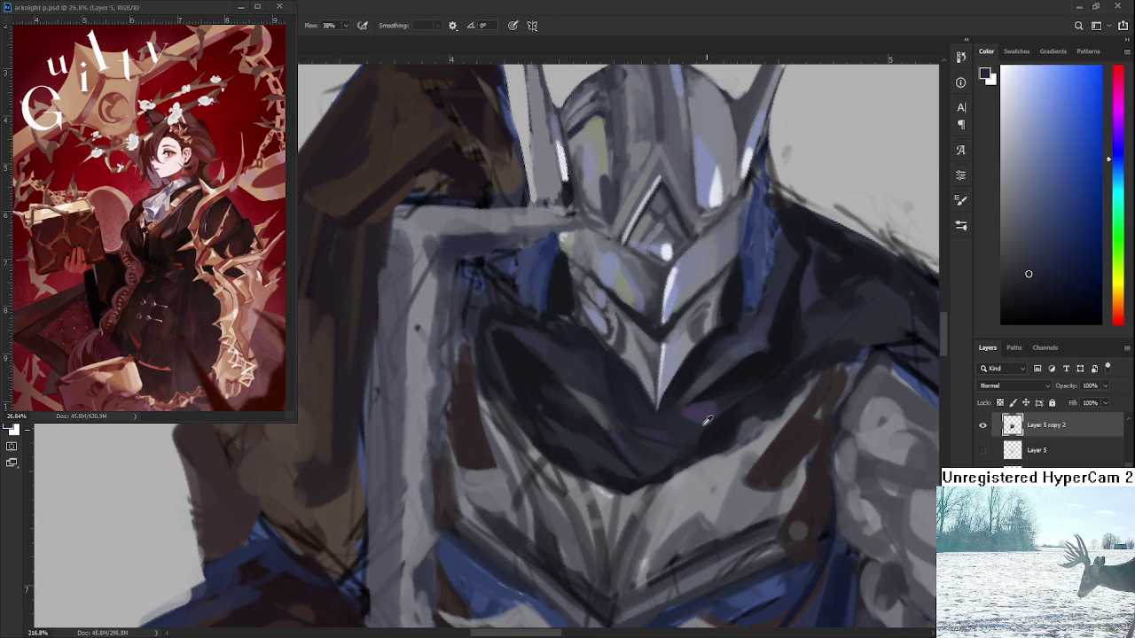
- Sample a lighter purple from the helmet's chin and dab it onto the dark chin area
left_click(700, 416, "alt")
left_click_drag(705, 409, 688, 412)
scroll(706, 360, "down", 3)
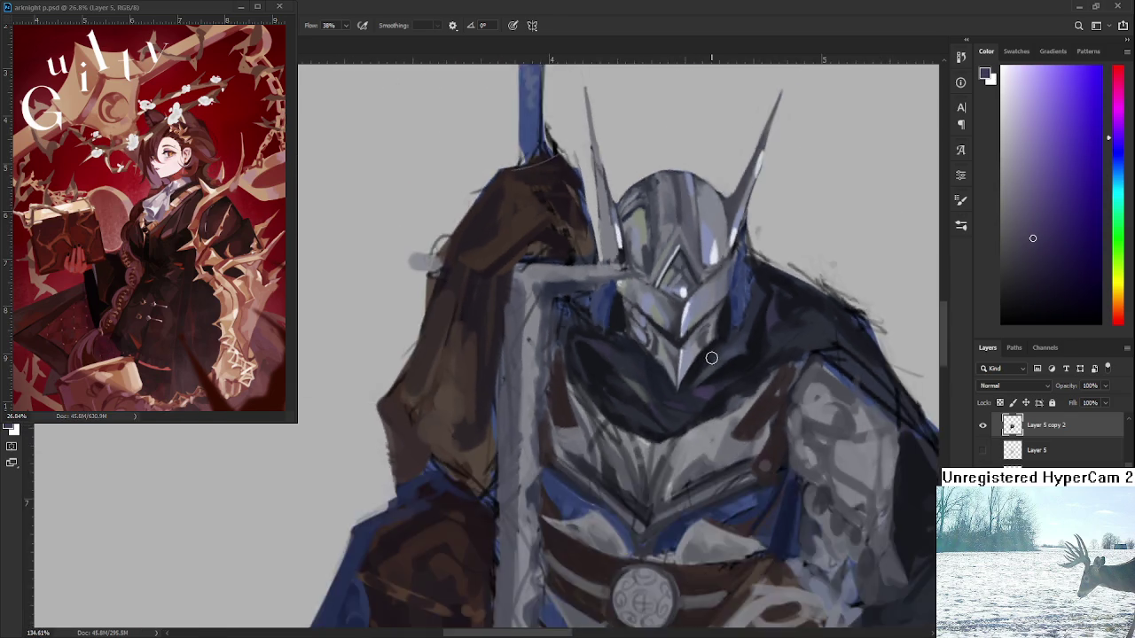
scroll(708, 361, "down", 2)
scroll(710, 362, "down", 1)
scroll(709, 361, "up", 3)
scroll(709, 361, "up", 3)
scroll(710, 361, "up", 2)
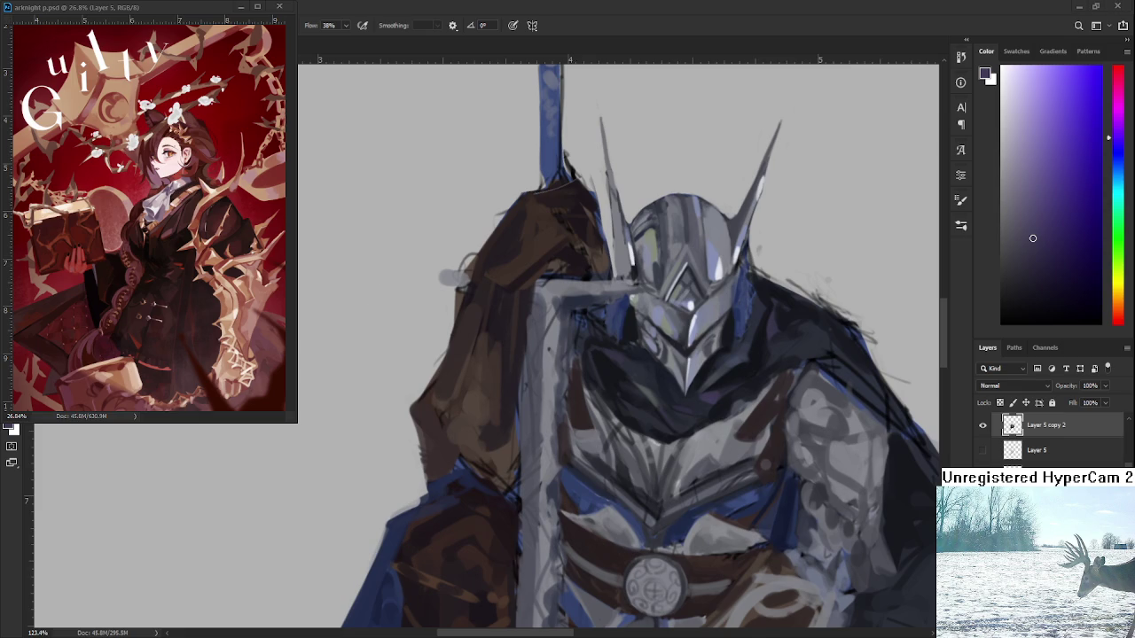
scroll(770, 409, "down", 2)
scroll(769, 410, "down", 2)
scroll(770, 410, "down", 2)
scroll(769, 410, "up", 5)
scroll(770, 410, "down", 2)
scroll(769, 410, "down", 2)
scroll(770, 410, "down", 2)
- Rotate the tilted canvas view back nearly upright and zoom in on the helmet
key("r")
left_click(773, 466)
mouse_move(774, 465)
left_mouse_down()
mouse_move(818, 414)
mouse_move(822, 458)
left_mouse_up()
scroll(818, 490, "down", 1)
scroll(818, 490, "up", 1)
scroll(799, 479, "up", 2)
scroll(763, 478, "up", 2)
scroll(717, 482, "up", 1)
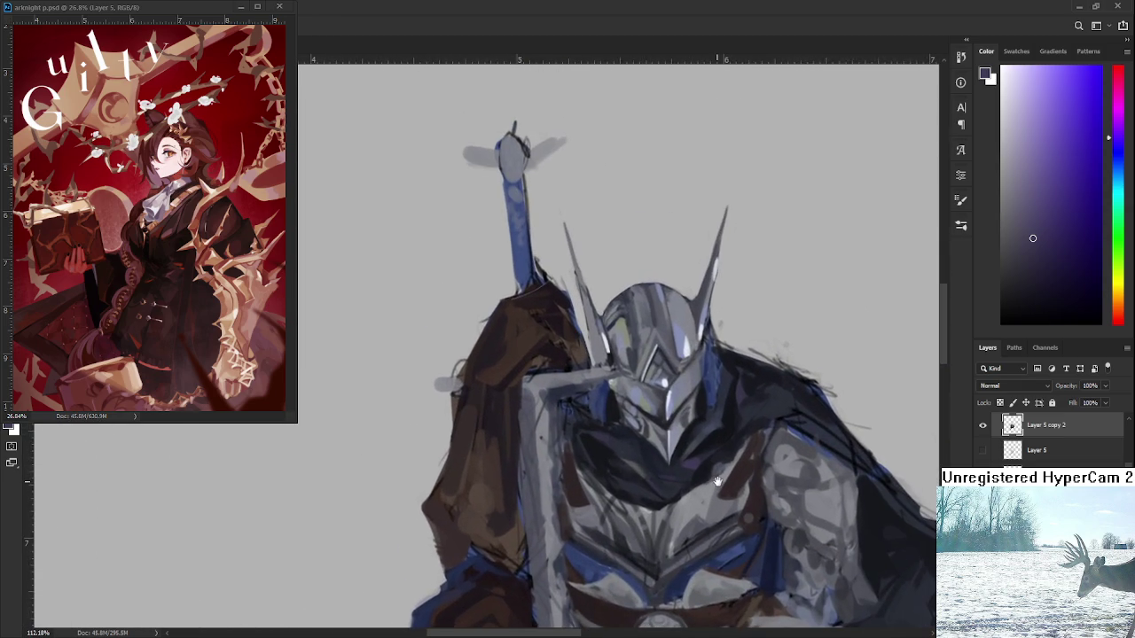
scroll(717, 482, "up", 1)
scroll(639, 408, "up", 1)
scroll(625, 391, "up", 1)
scroll(625, 391, "up", 1)
- Pick a near-black colour and paint over the blue patch left of the helmet
left_click(608, 326, "alt")
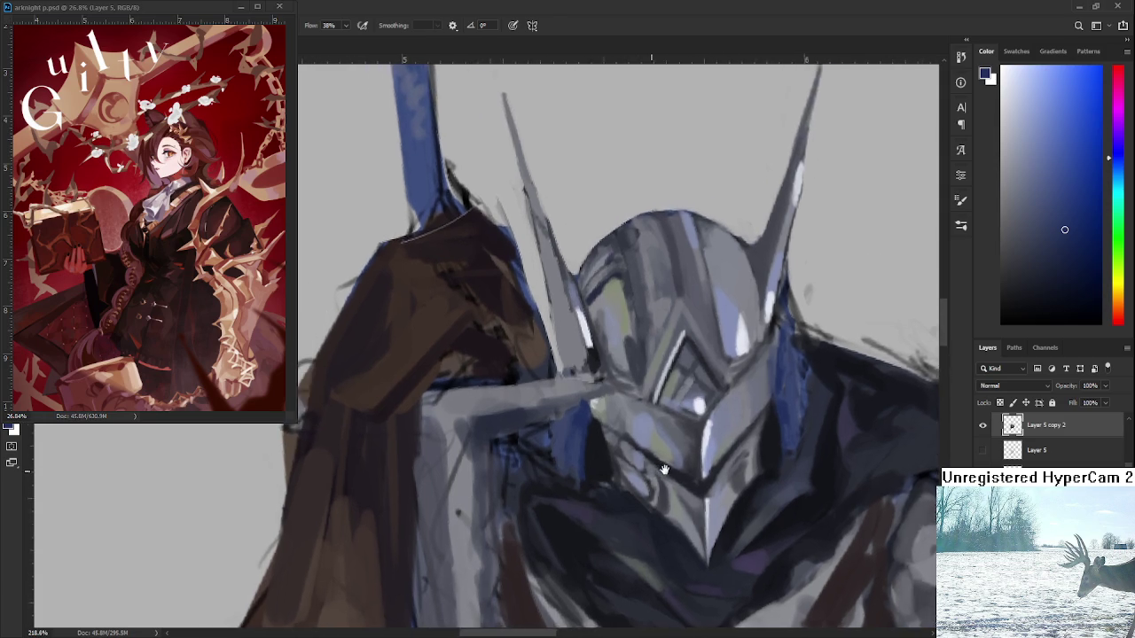
left_click_drag(774, 368, 783, 430)
left_click(620, 429, "alt")
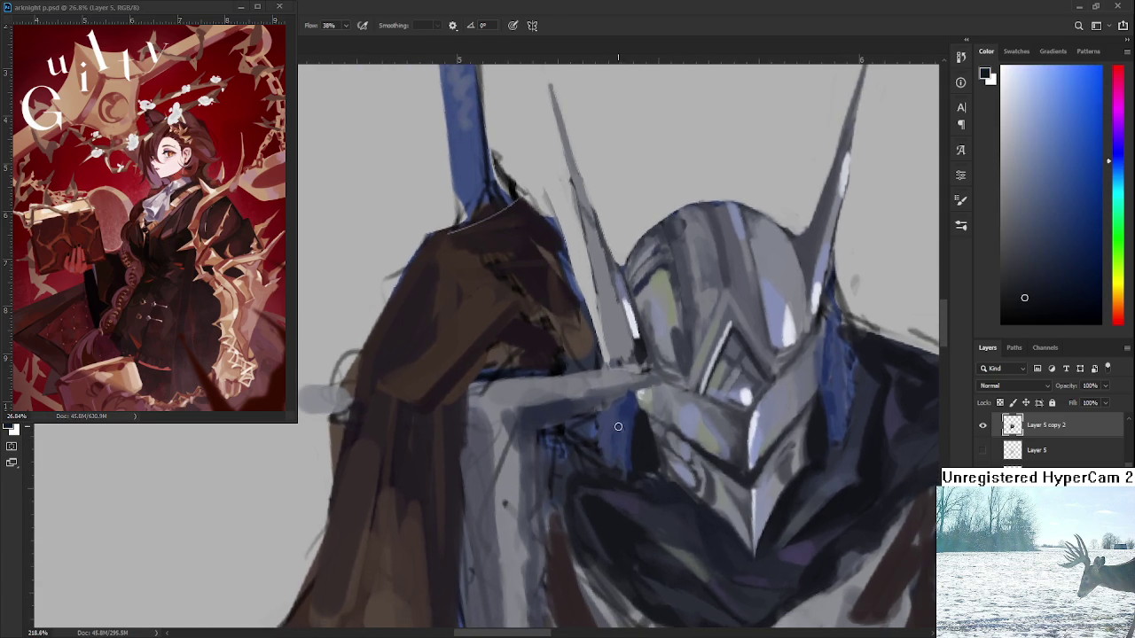
mouse_move(616, 404)
left_mouse_down()
mouse_move(607, 454)
mouse_move(603, 429)
mouse_move(623, 413)
mouse_move(614, 403)
left_mouse_up()
left_click_drag(831, 364, 753, 376)
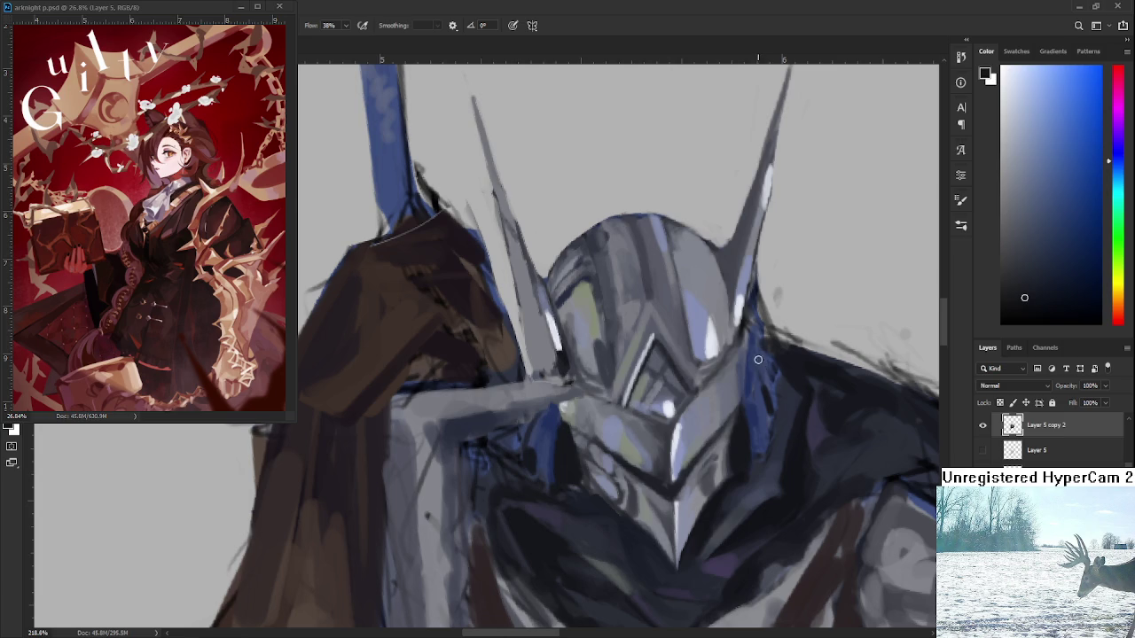
scroll(775, 388, "down", 1)
scroll(796, 370, "down", 1)
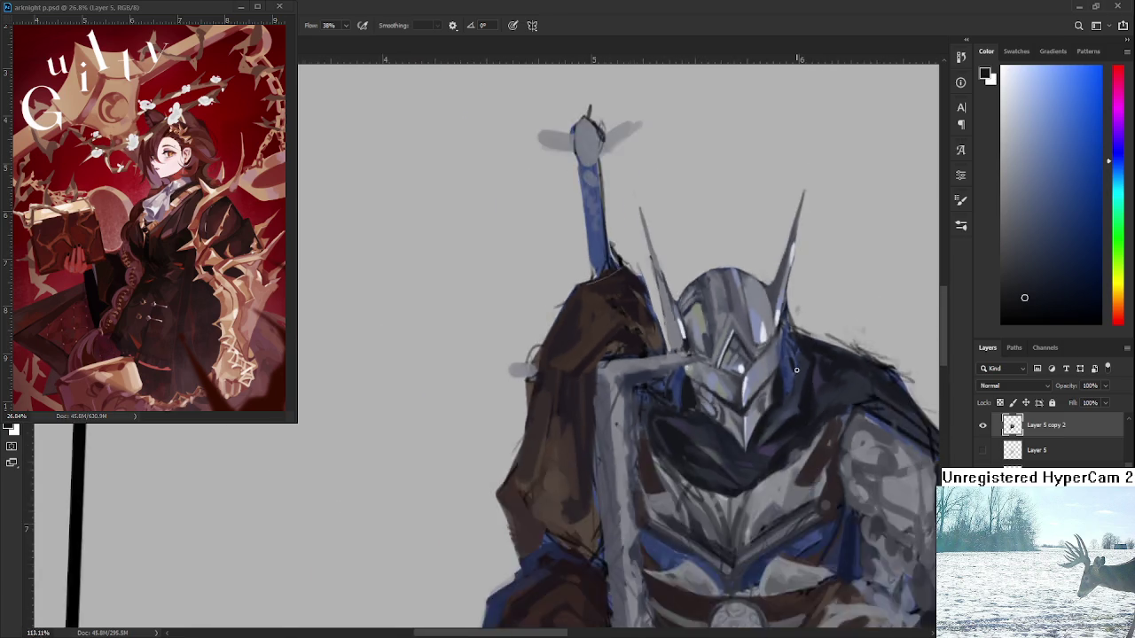
scroll(797, 370, "down", 2)
scroll(795, 373, "down", 1)
scroll(790, 383, "up", 2)
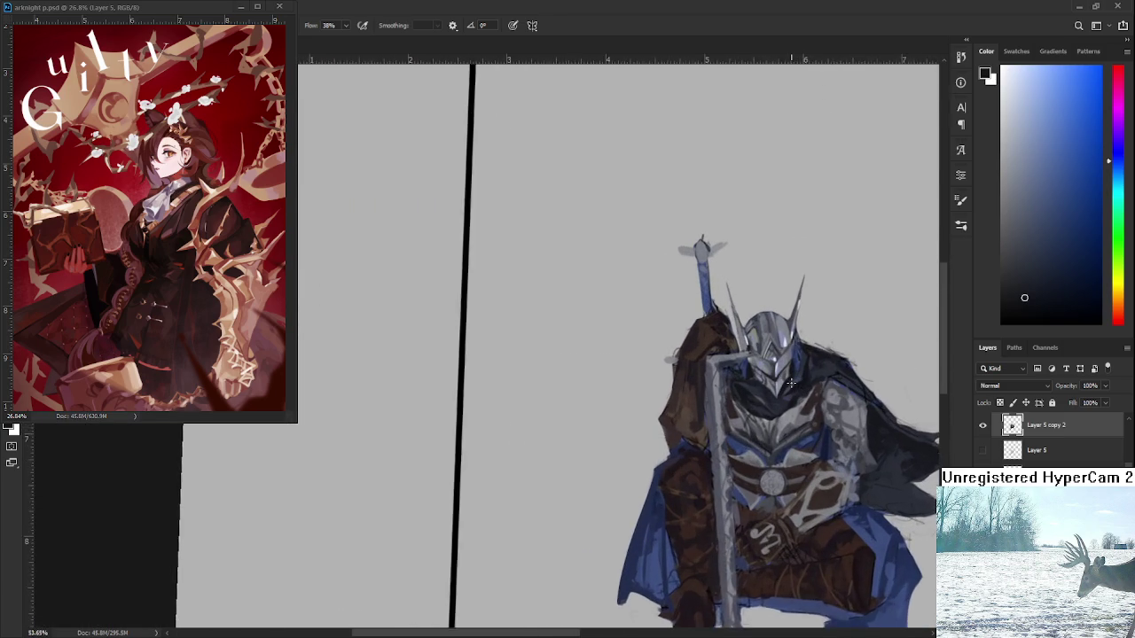
scroll(790, 383, "up", 1)
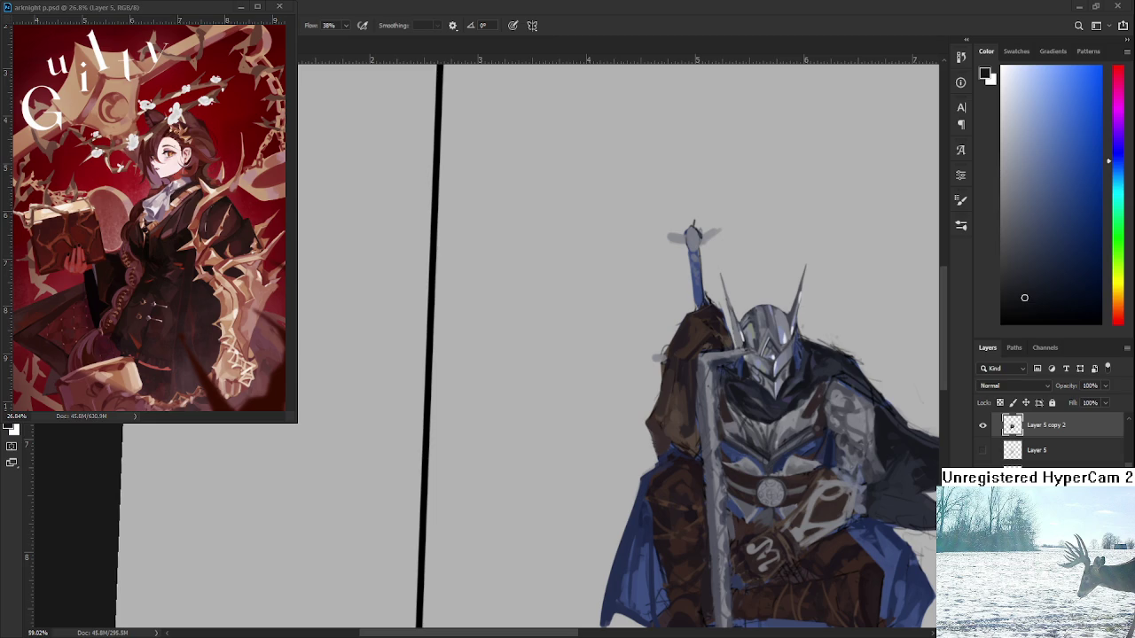
scroll(761, 465, "up", 2)
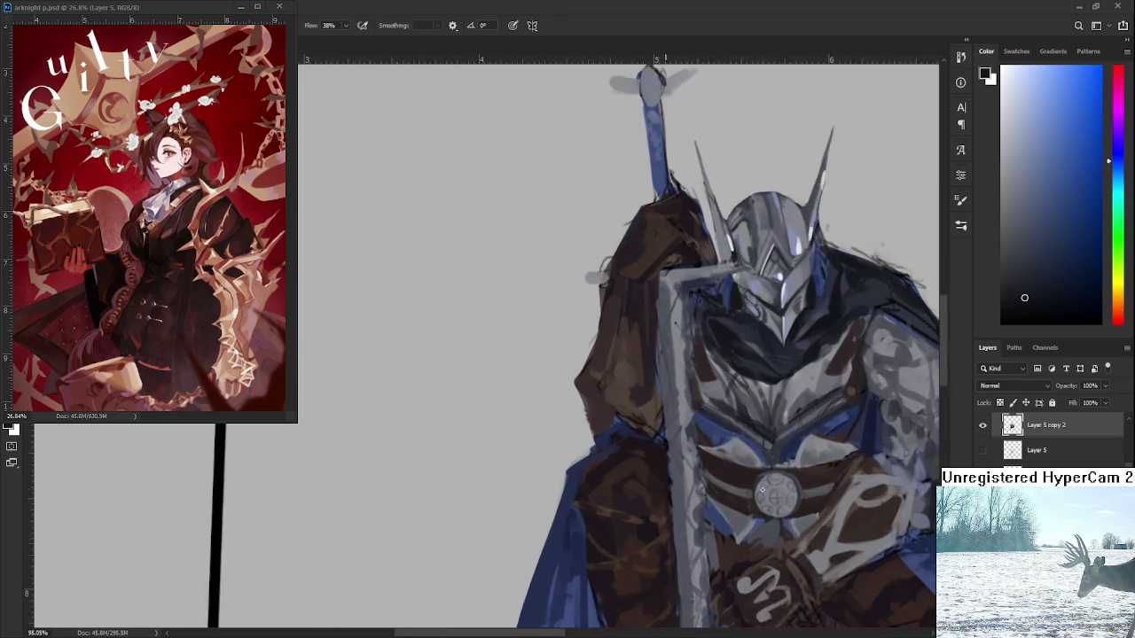
- Sample a shading colour from the painting and choose a lighter purplish blue
scroll(761, 465, "up", 2)
scroll(761, 464, "up", 2)
scroll(761, 464, "down", 3)
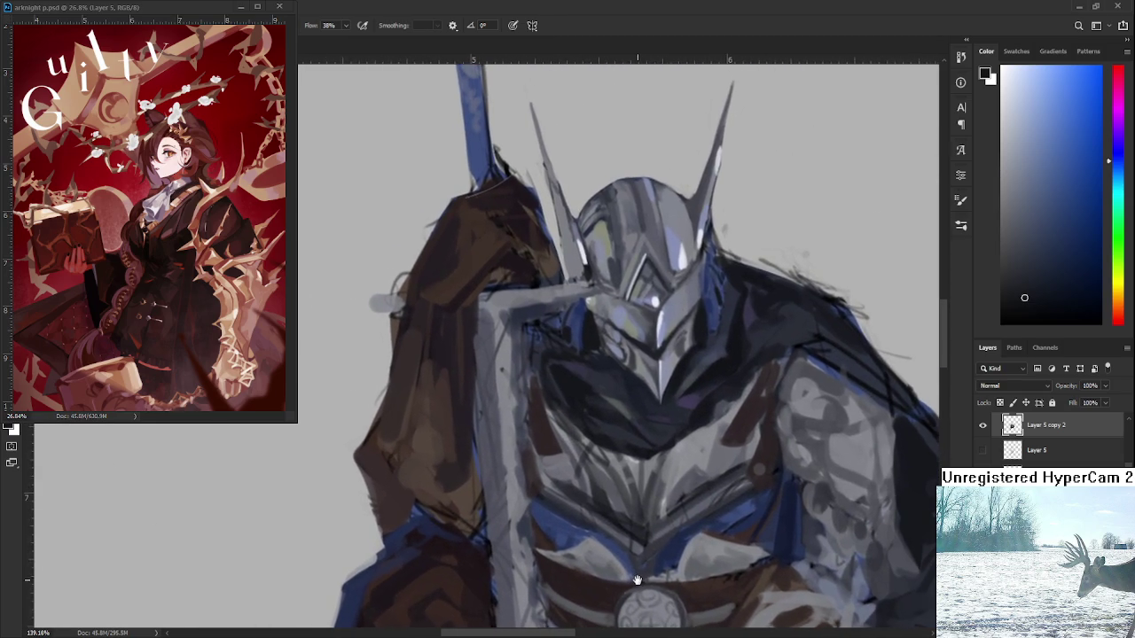
scroll(709, 488, "up", 1)
scroll(689, 505, "up", 3)
scroll(656, 497, "up", 2)
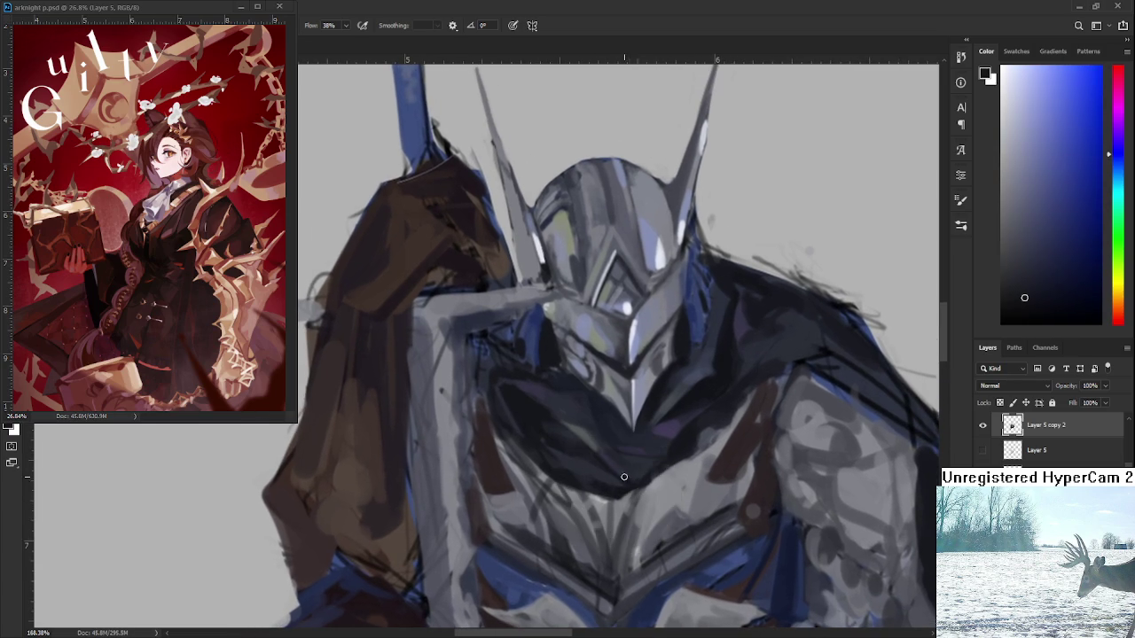
left_click(629, 479, "alt")
scroll(657, 488, "up", 2)
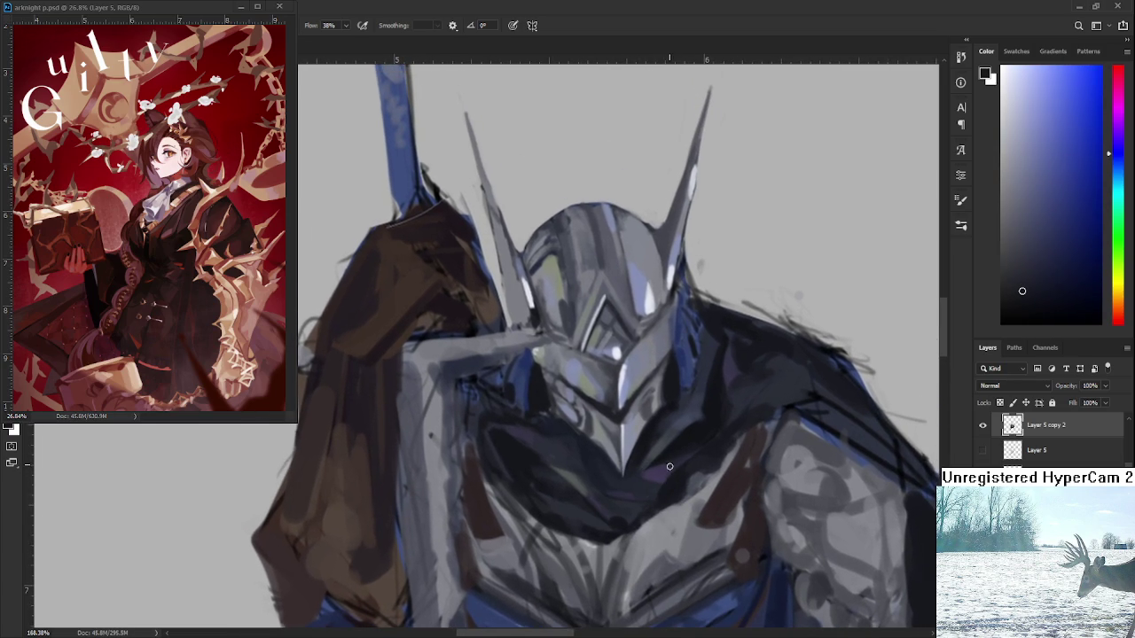
left_click(648, 476, "alt")
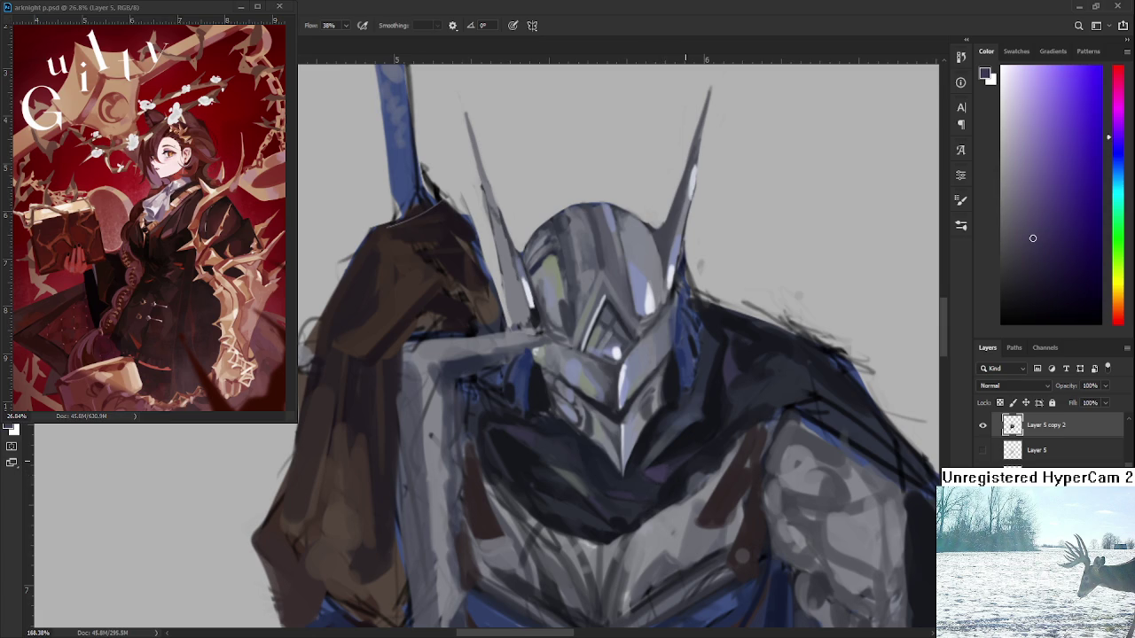
- Zoom out to check the whole figure, then sample a colour from the knight's chest
scroll(685, 460, "down", 2)
scroll(678, 459, "down", 2)
scroll(674, 459, "down", 2)
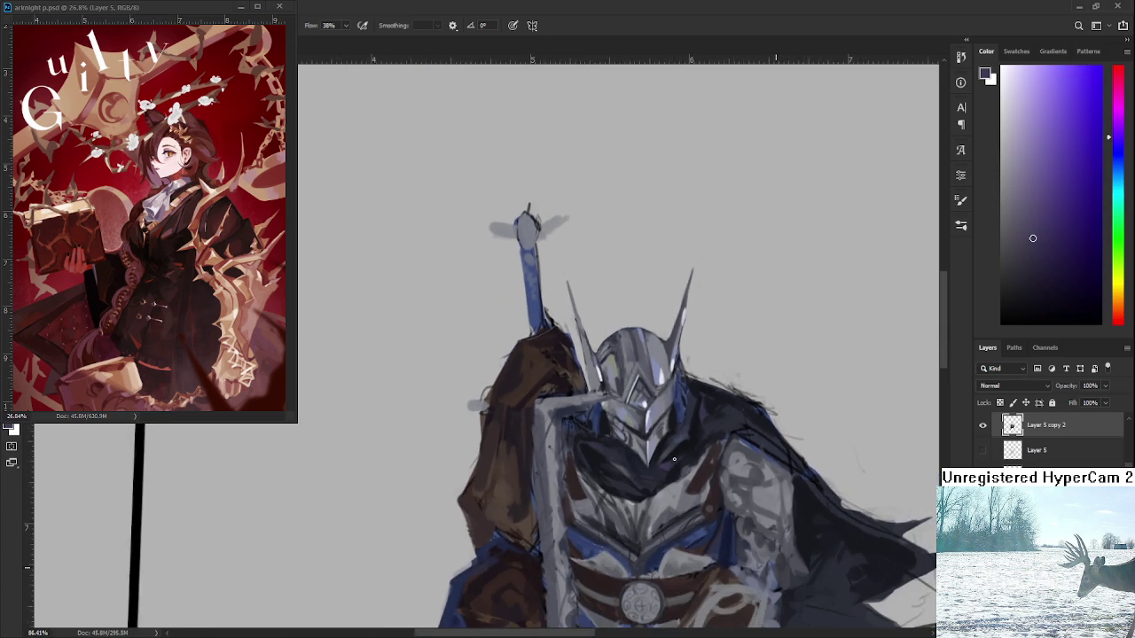
scroll(673, 460, "down", 2)
scroll(674, 460, "down", 1)
scroll(700, 461, "down", 1)
left_click_drag(706, 530, 722, 468)
scroll(722, 468, "down", 2)
scroll(736, 400, "up", 2)
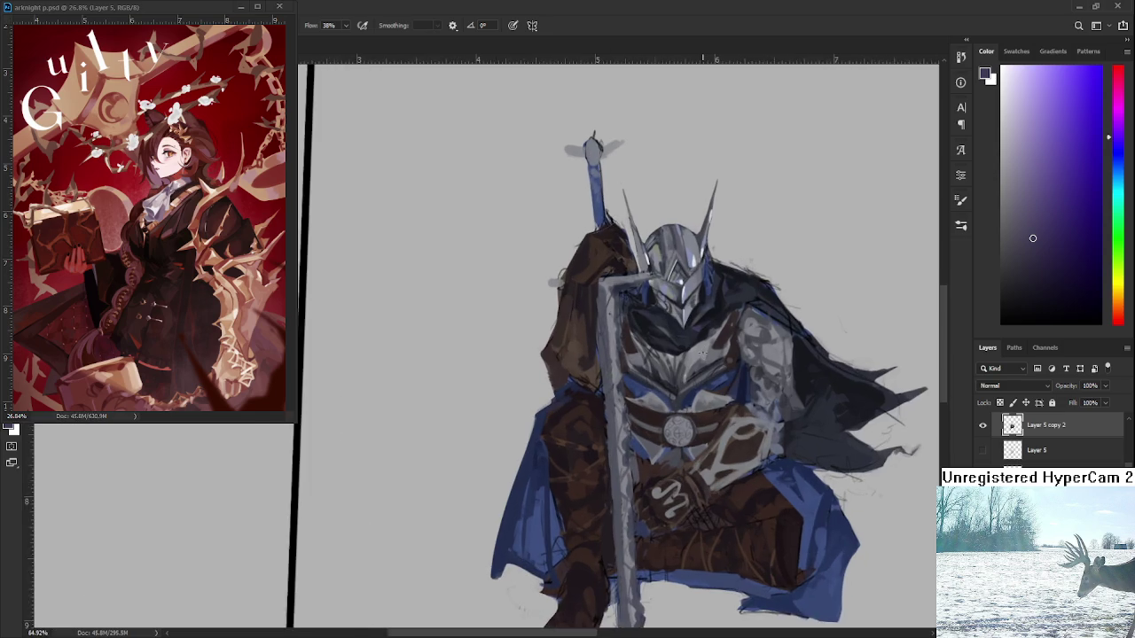
scroll(703, 353, "up", 2)
scroll(705, 360, "up", 2)
scroll(708, 364, "up", 1)
scroll(710, 355, "up", 2)
left_click_drag(709, 339, 717, 425)
left_click(709, 379, "alt")
scroll(719, 416, "down", 1)
scroll(719, 415, "down", 1)
scroll(719, 415, "down", 1)
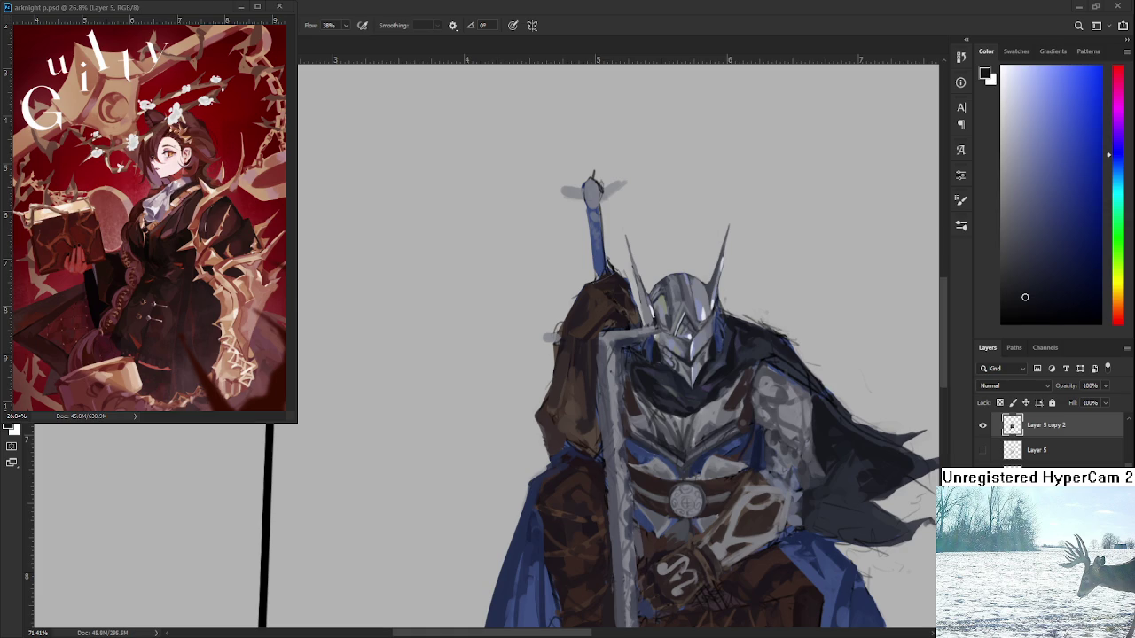
scroll(727, 438, "up", 2)
scroll(727, 438, "up", 2)
scroll(727, 438, "up", 2)
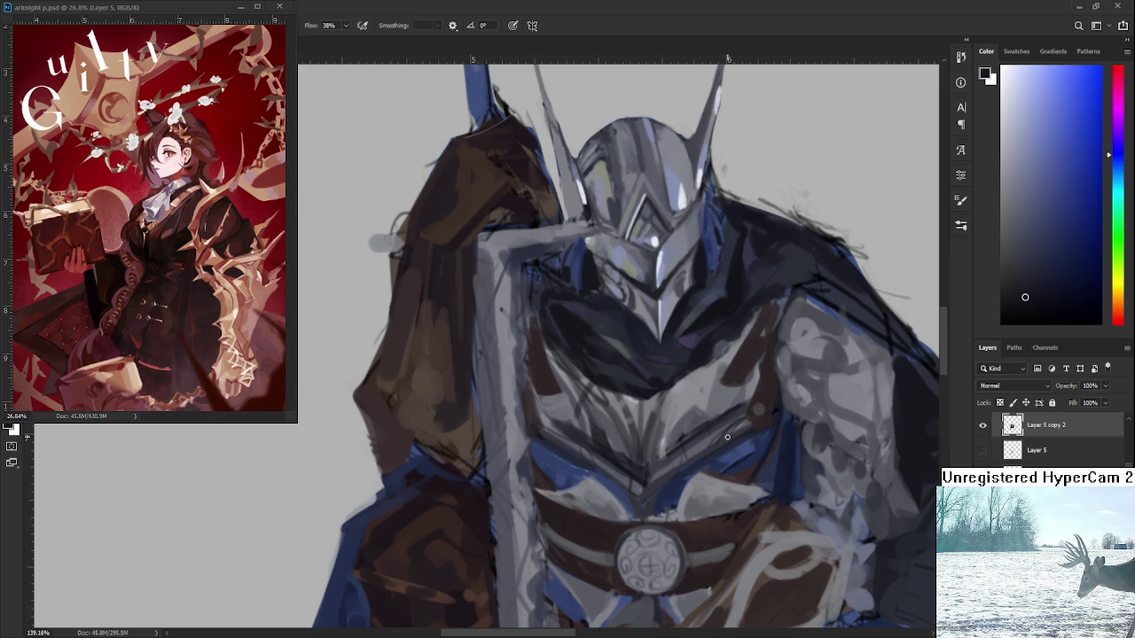
scroll(714, 432, "down", 3)
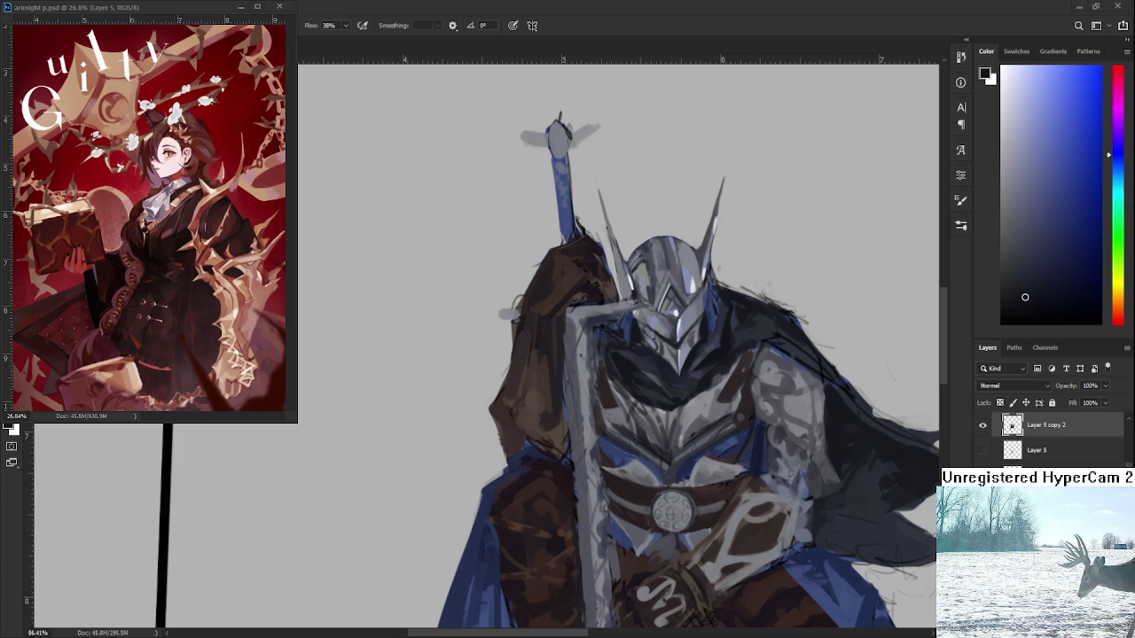
scroll(664, 478, "up", 2)
- Zoom in on the chest and sample several light grey and dark chest colours
scroll(664, 479, "up", 2)
scroll(664, 478, "up", 2)
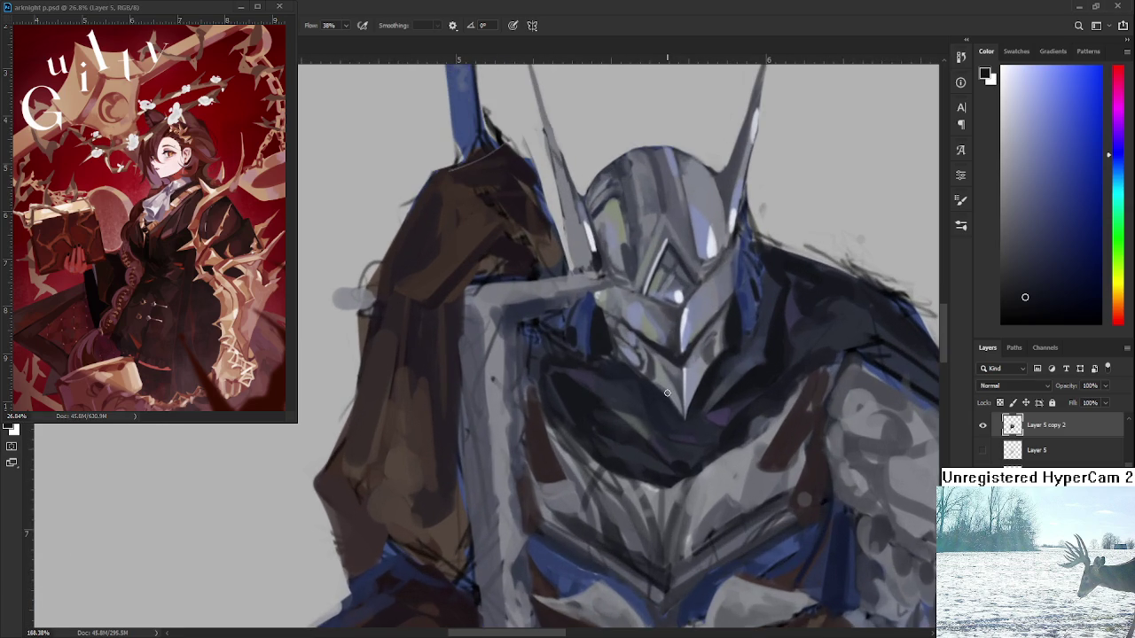
left_click_drag(664, 479, 608, 425)
left_click(621, 430, "alt")
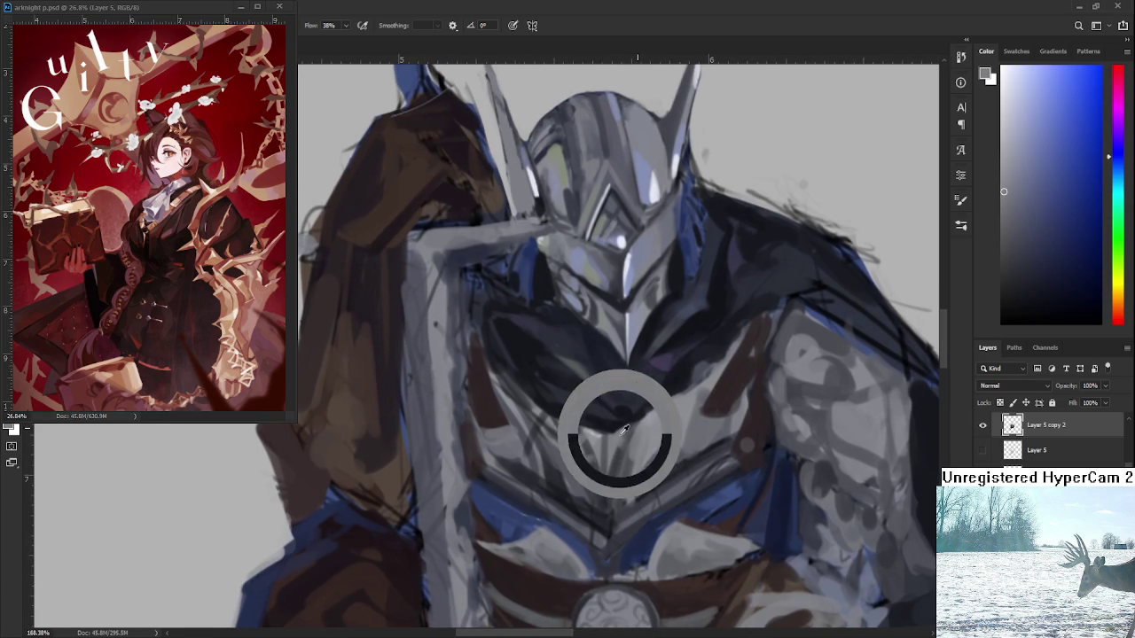
left_click(626, 424, "alt")
left_click(619, 432, "alt")
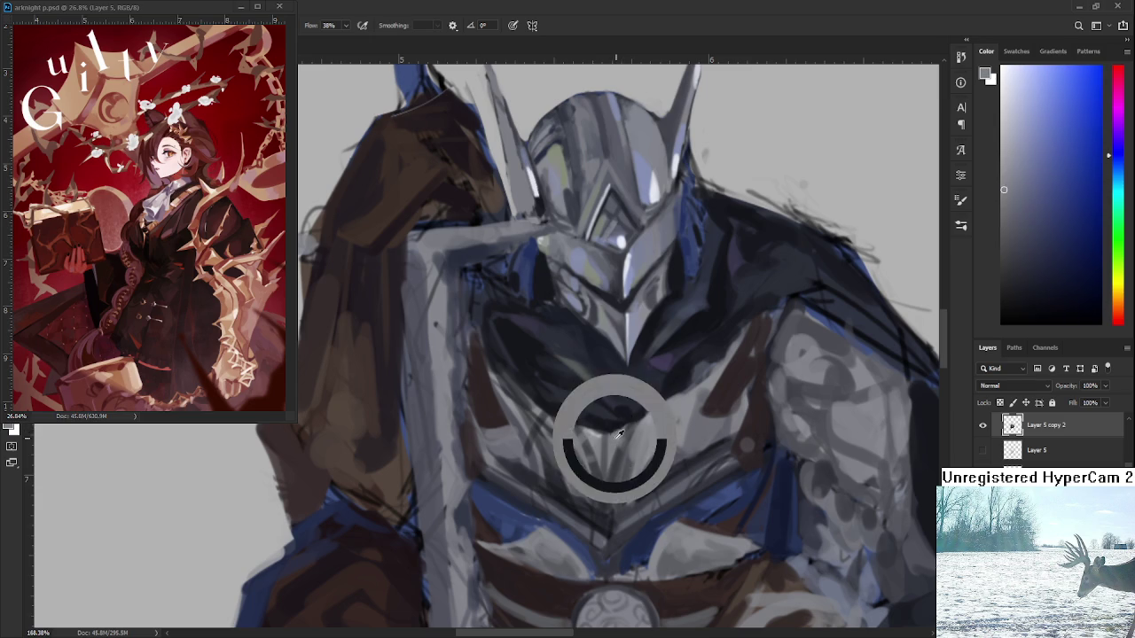
left_click(621, 430, "alt")
left_click(614, 424, "alt")
left_click(650, 411, "alt")
- Paint a dark navy stroke across the chest just below the helmet
left_click(634, 372, "alt")
left_click_drag(532, 390, 665, 401)
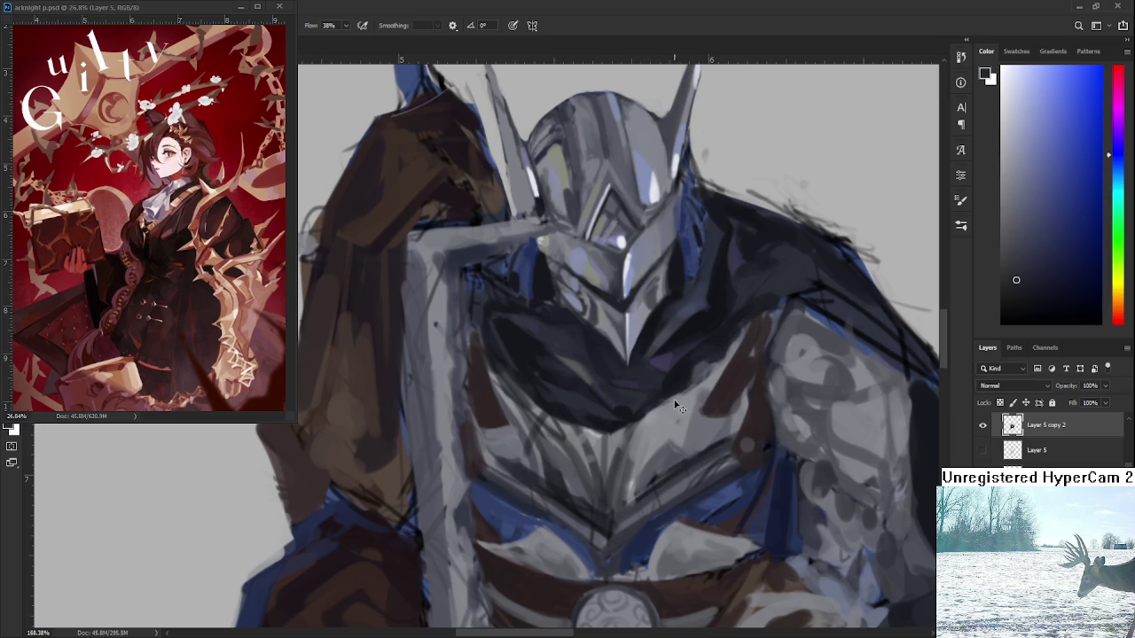
left_click(672, 393, "alt")
scroll(621, 354, "down", 5)
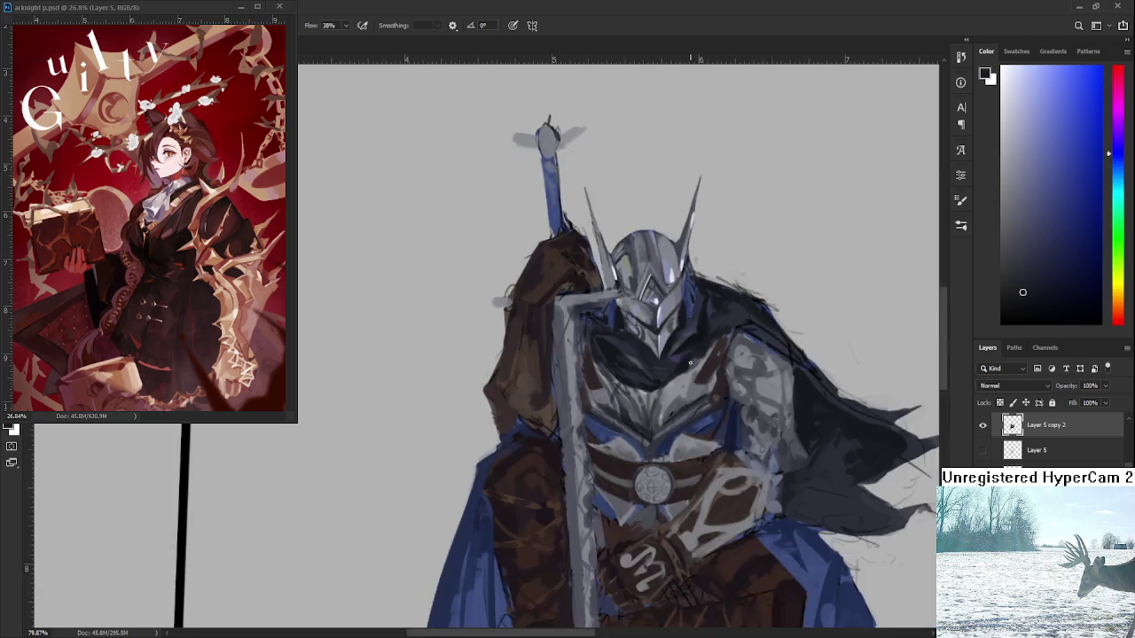
left_click_drag(674, 337, 693, 343)
scroll(693, 343, "up", 3)
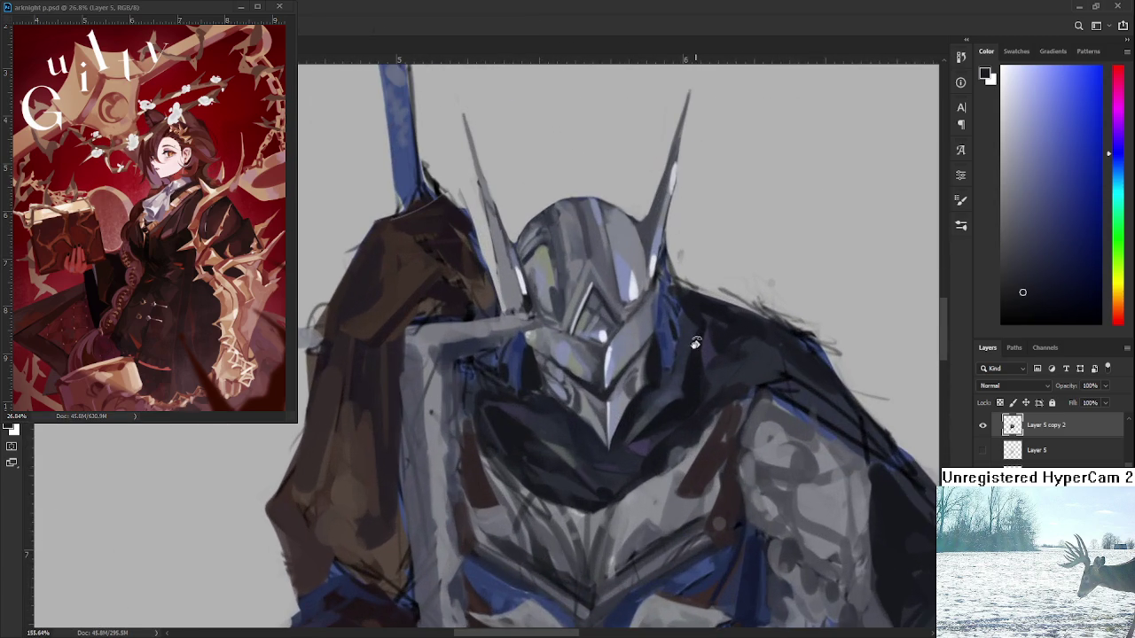
scroll(667, 538, "down", 1)
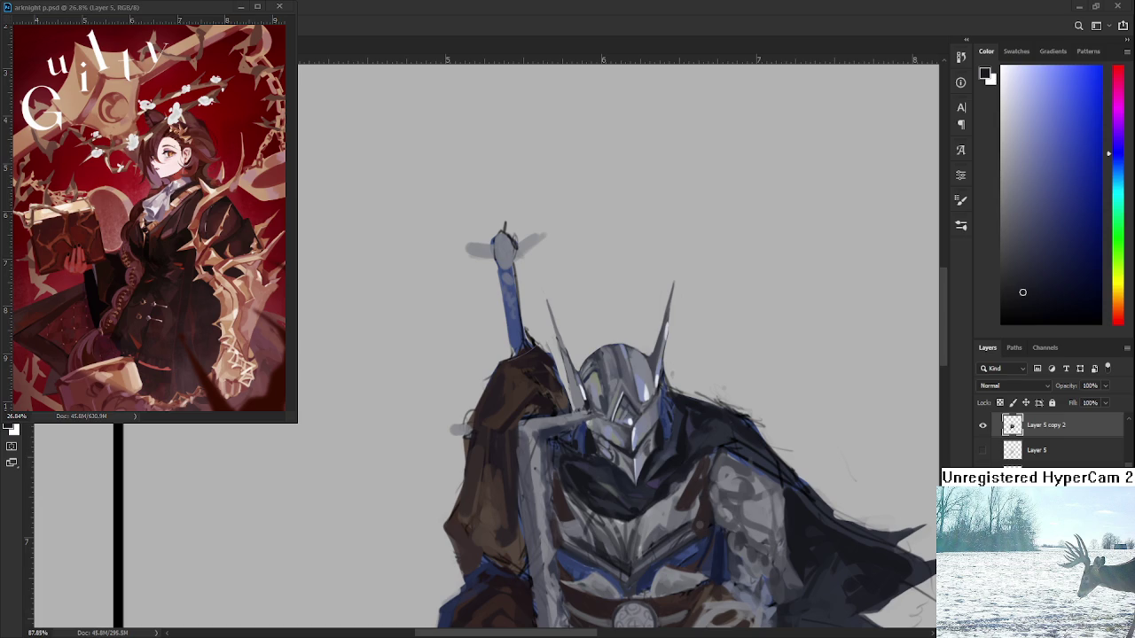
- Paint a light grey stroke and darker shading across the chest below the helmet
scroll(609, 446, "up", 5)
scroll(609, 446, "down", 3)
scroll(610, 446, "up", 2)
scroll(609, 446, "down", 2)
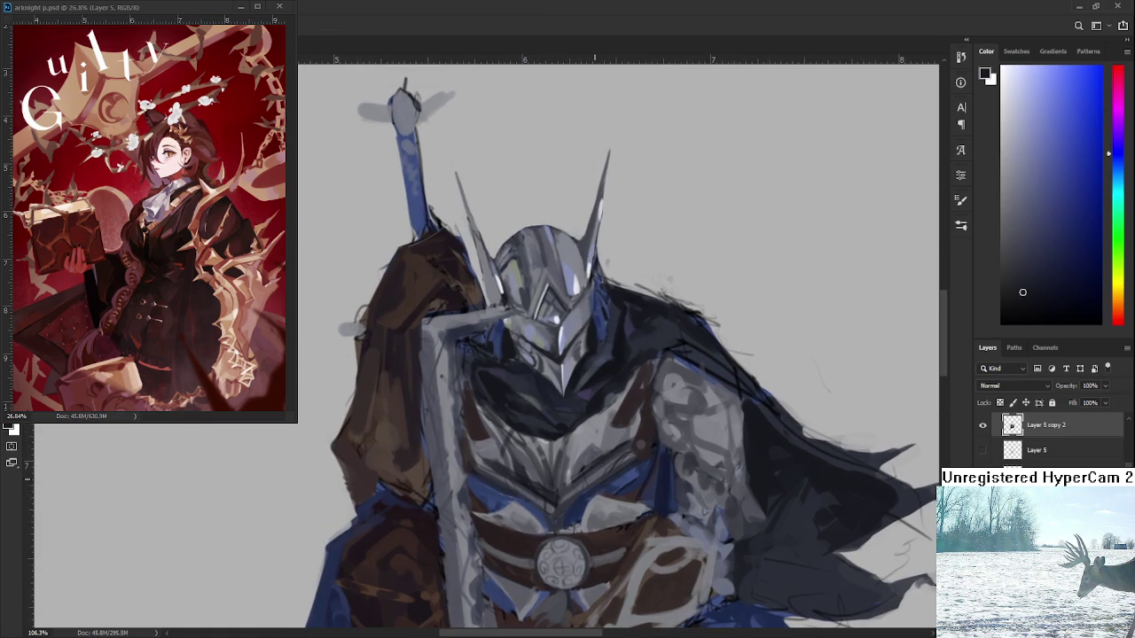
left_click(552, 448, "alt")
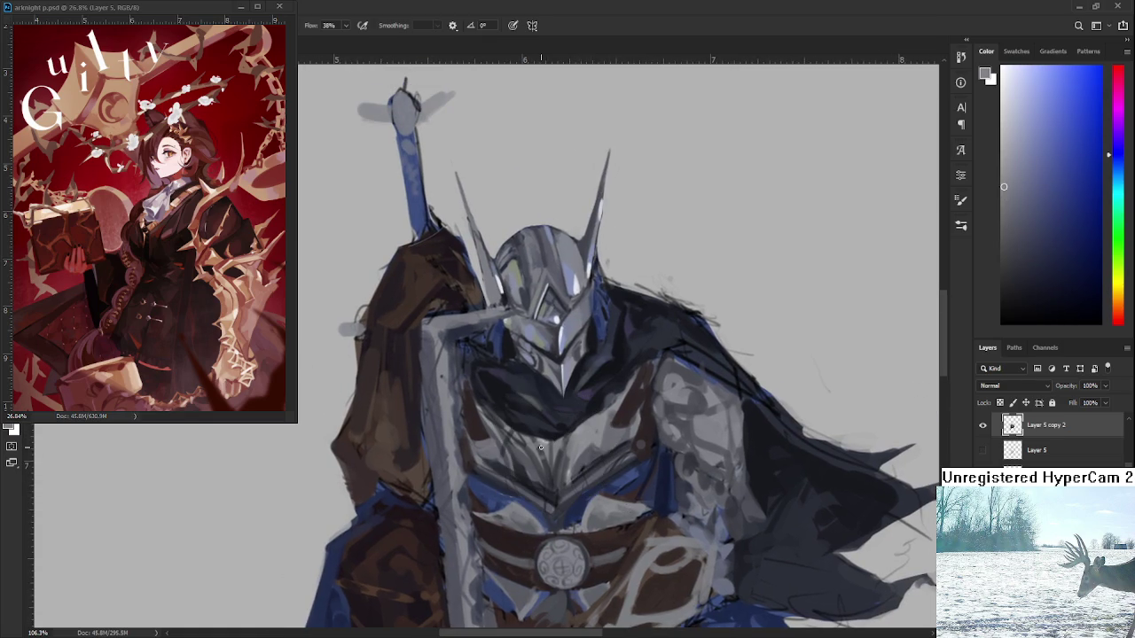
mouse_move(548, 459)
left_mouse_down()
mouse_move(550, 479)
mouse_move(548, 451)
left_mouse_up()
left_click(550, 449, "alt")
left_click(561, 462, "alt")
mouse_move(562, 462)
left_mouse_down()
mouse_move(550, 479)
mouse_move(543, 448)
left_mouse_up()
left_click(545, 455, "alt")
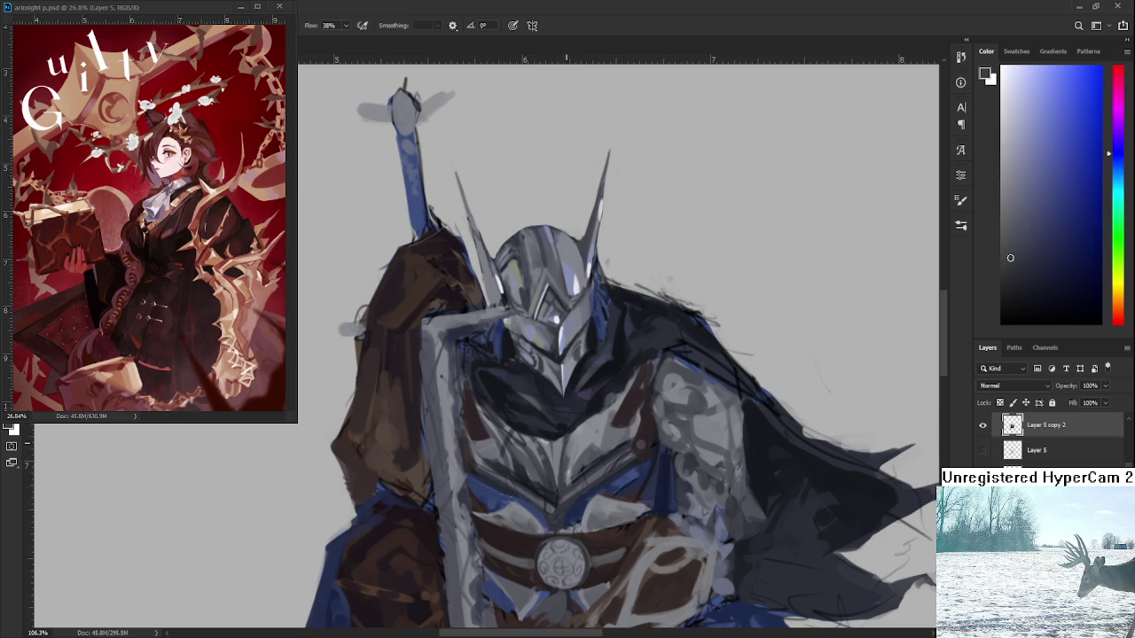
- Add darker grey strokes on the chest, then undo the latest dark strokes
left_click(552, 463, "alt")
left_click(550, 461, "alt")
left_click_drag(539, 438, 557, 479)
left_click(560, 463, "alt")
key("ctrl+z")
key("ctrl+z")
scroll(513, 459, "down", 2)
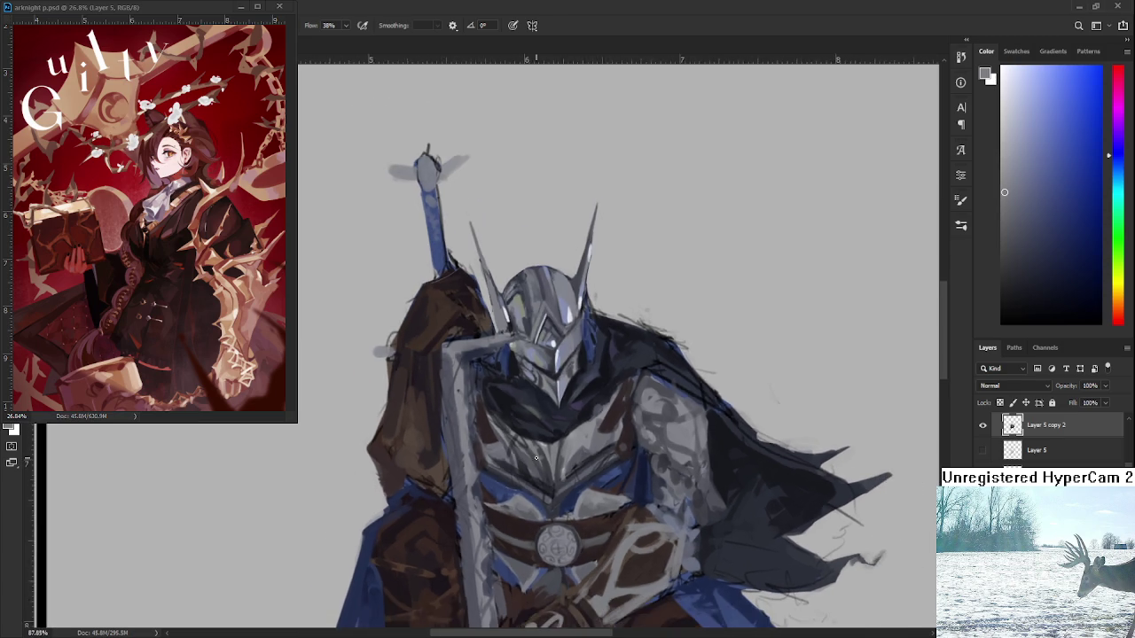
scroll(513, 458, "down", 2)
left_click(981, 448)
left_click(982, 449)
left_click(982, 449)
left_click(983, 450)
left_click(983, 425)
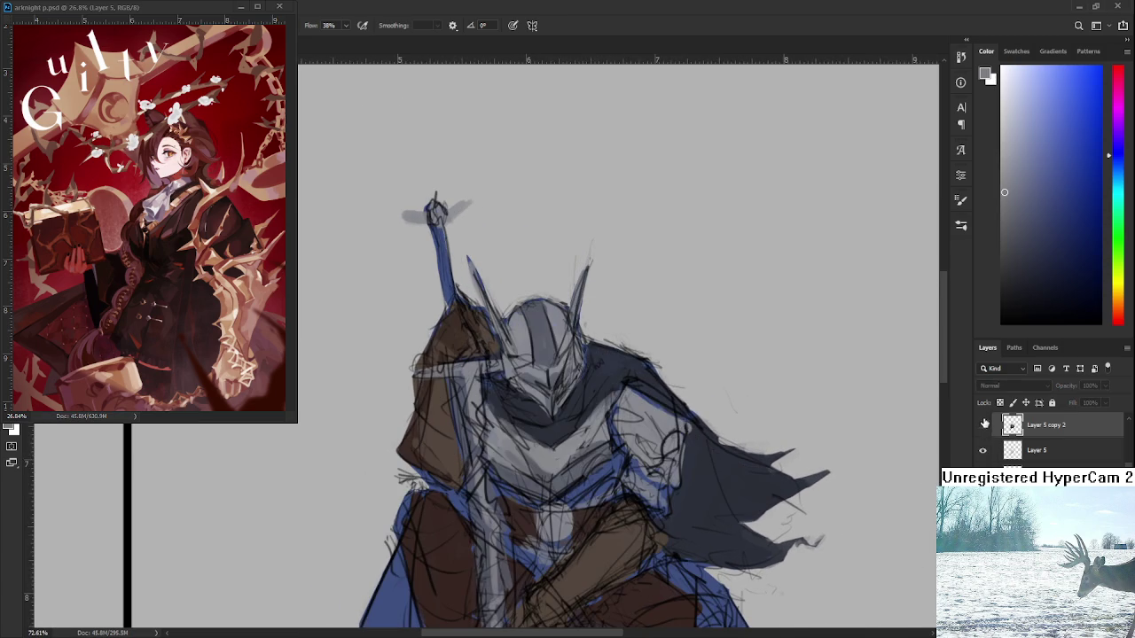
left_click(983, 424)
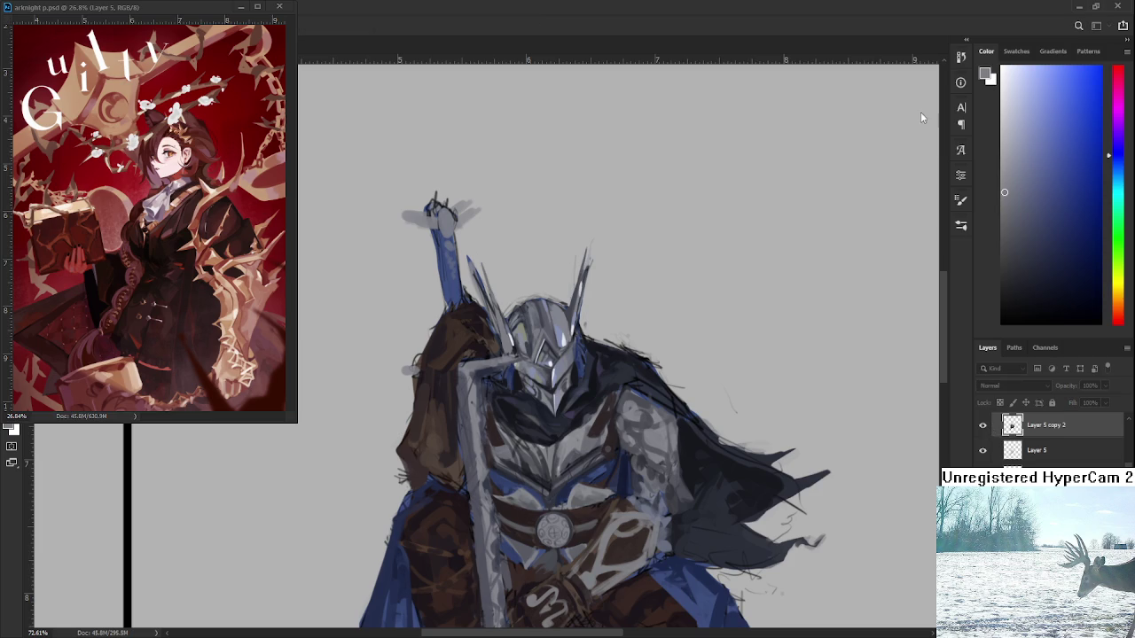
left_click(983, 427)
left_click(983, 426)
left_click(983, 426)
left_click(983, 427)
left_click(983, 427)
left_click(984, 427)
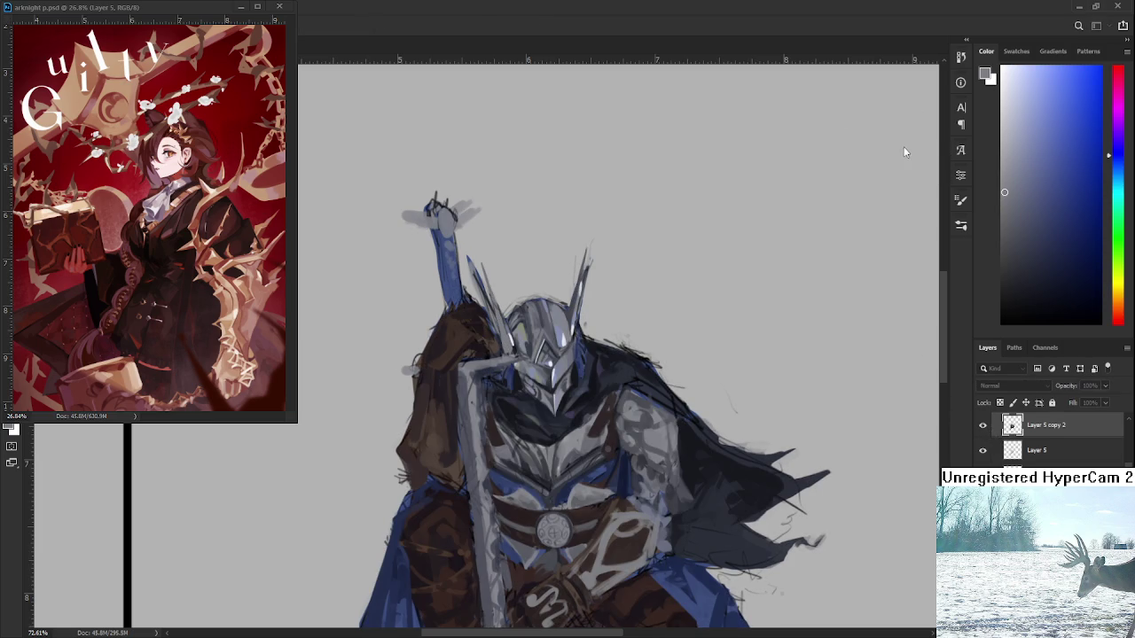
left_click(983, 451)
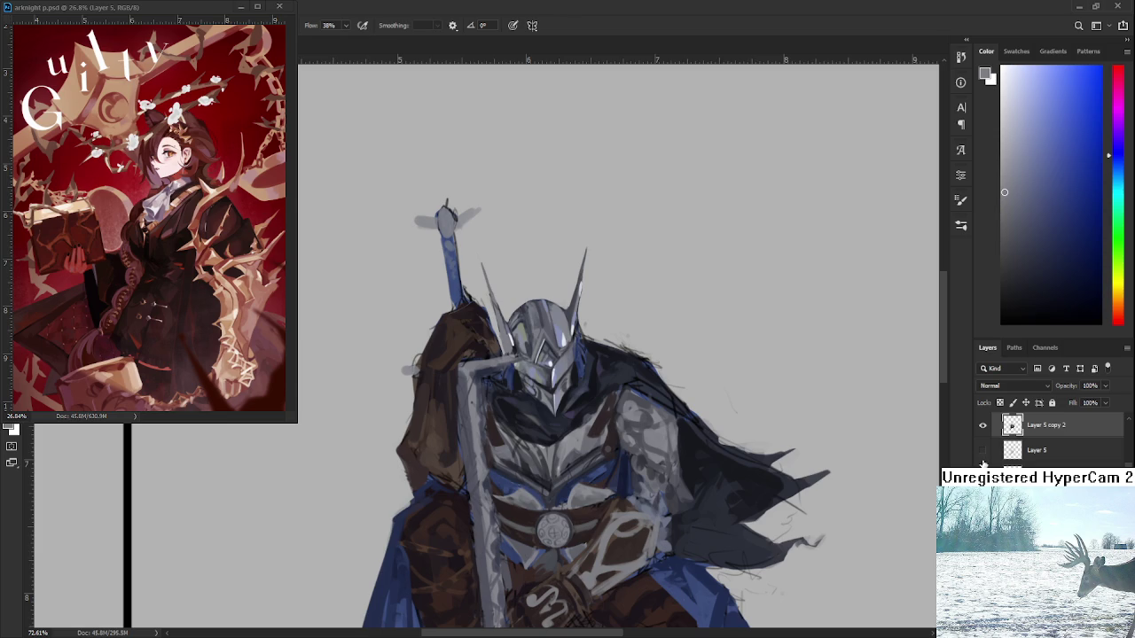
scroll(593, 430, "up", 2)
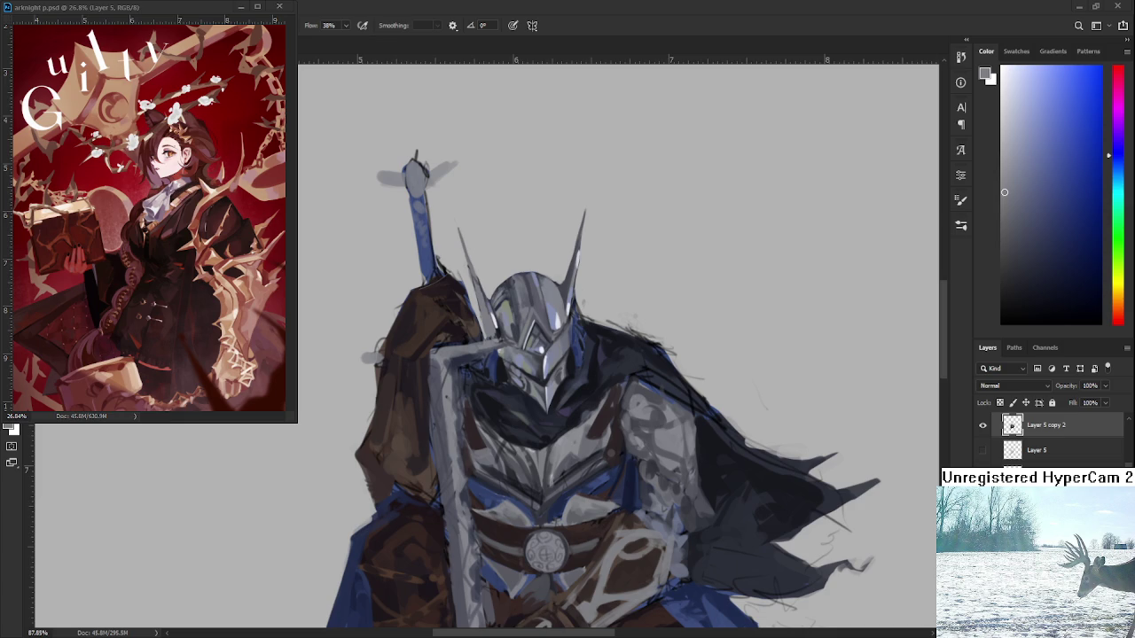
- Switch to the floating reference illustration document with Ctrl+Tab
key("ctrl+Tab")
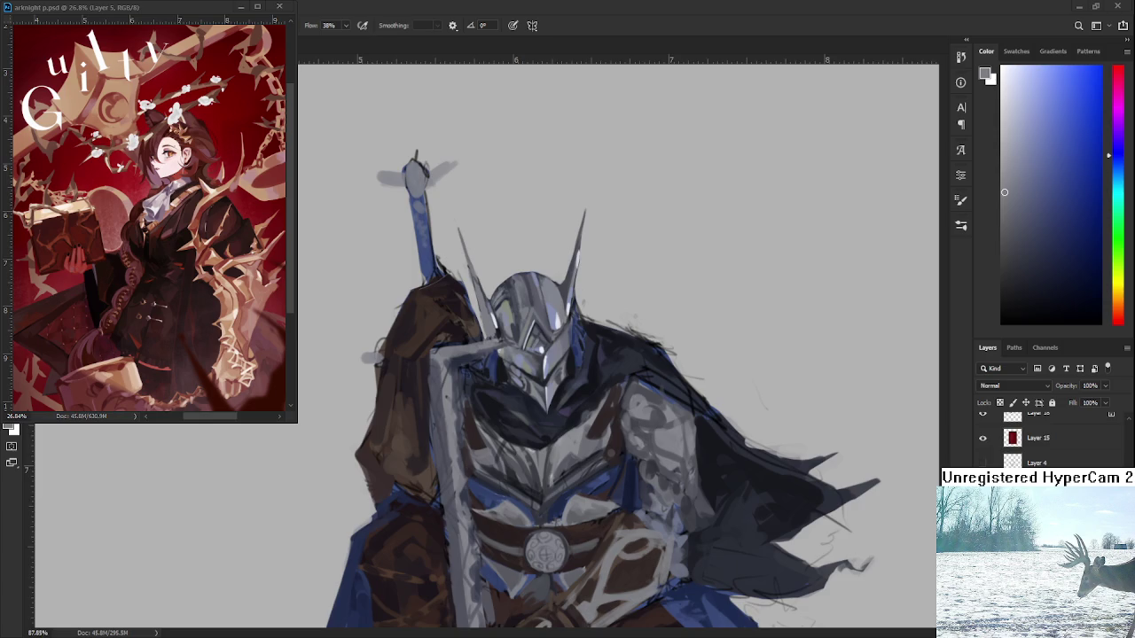
- Zoom in, pick up the helmet's dark grey-blue, and centre the chest armour in view
scroll(545, 451, "up", 2)
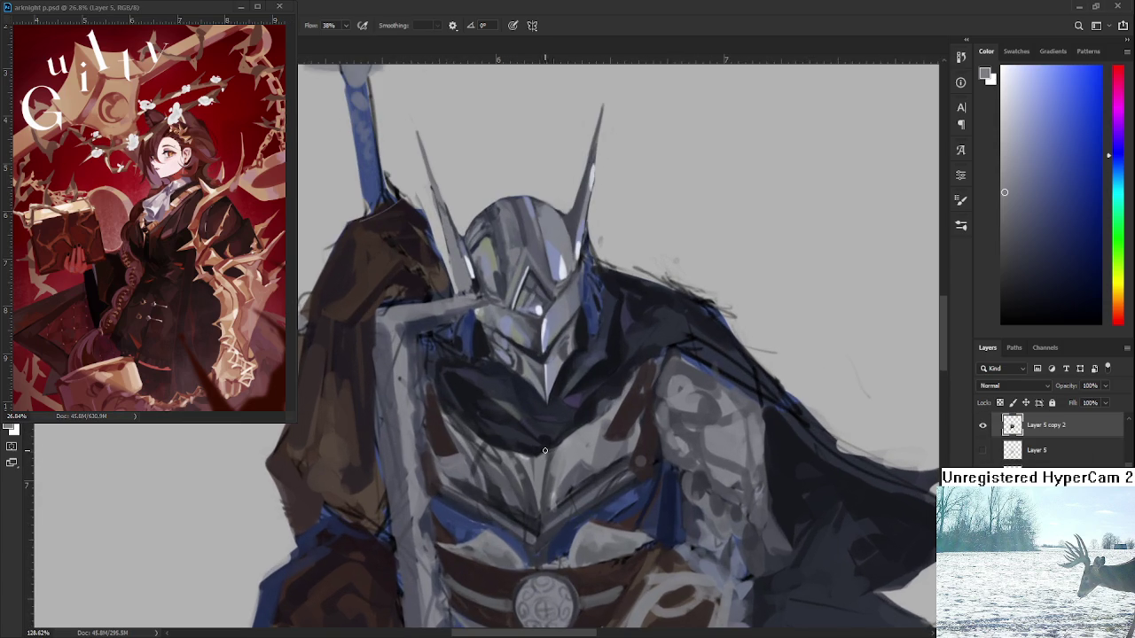
left_click_drag(543, 422, 555, 452)
left_click(525, 371, "alt")
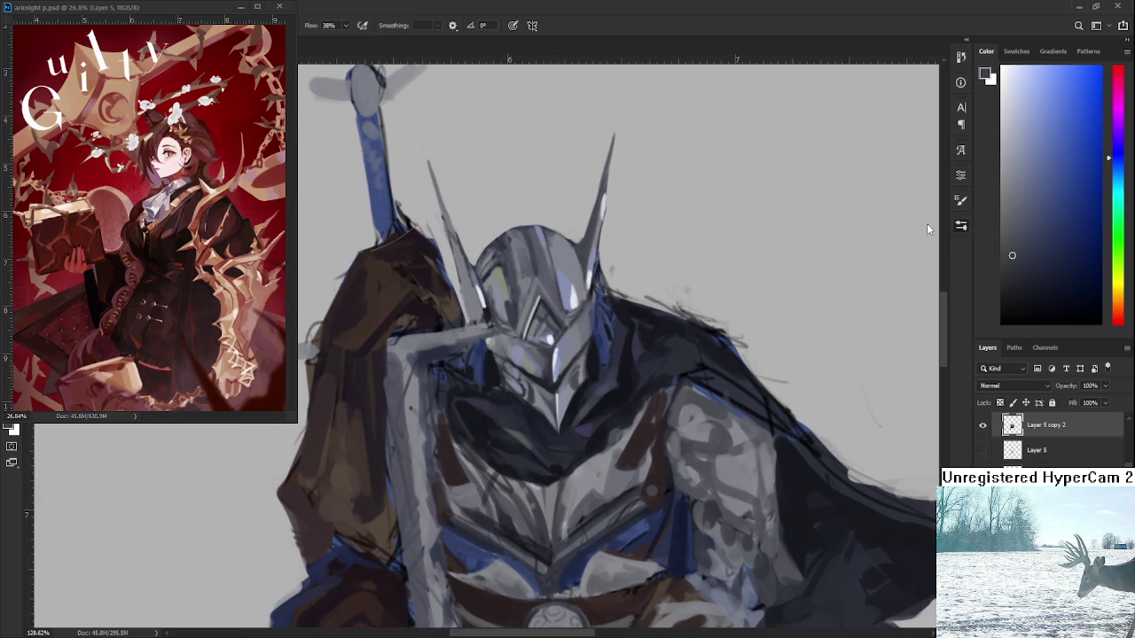
left_click_drag(642, 478, 631, 461)
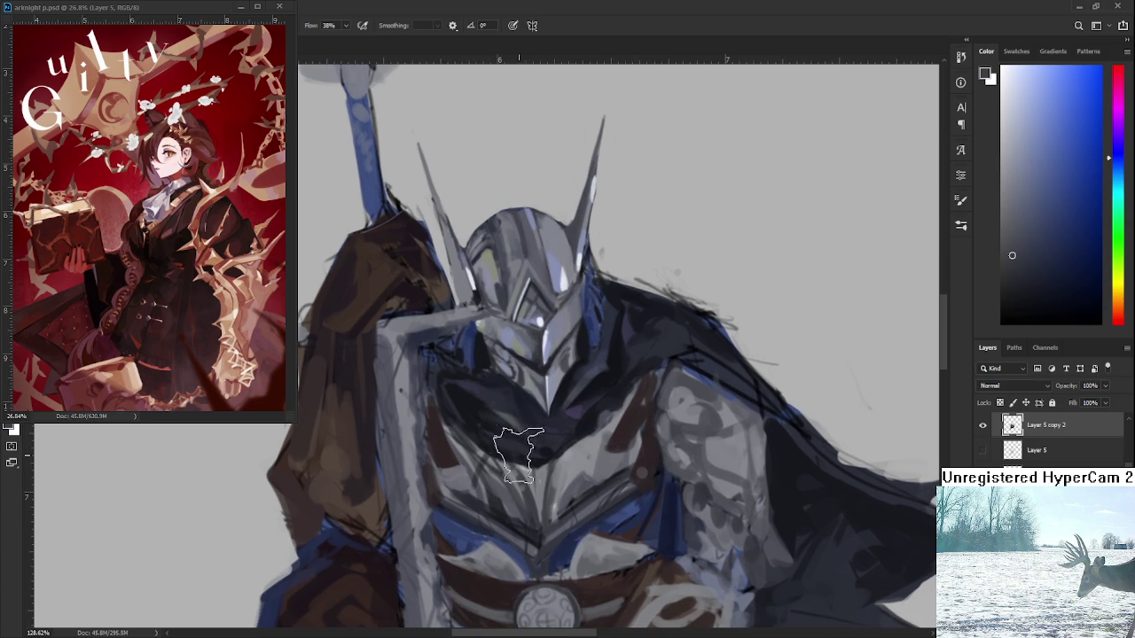
left_click_drag(535, 518, 558, 464)
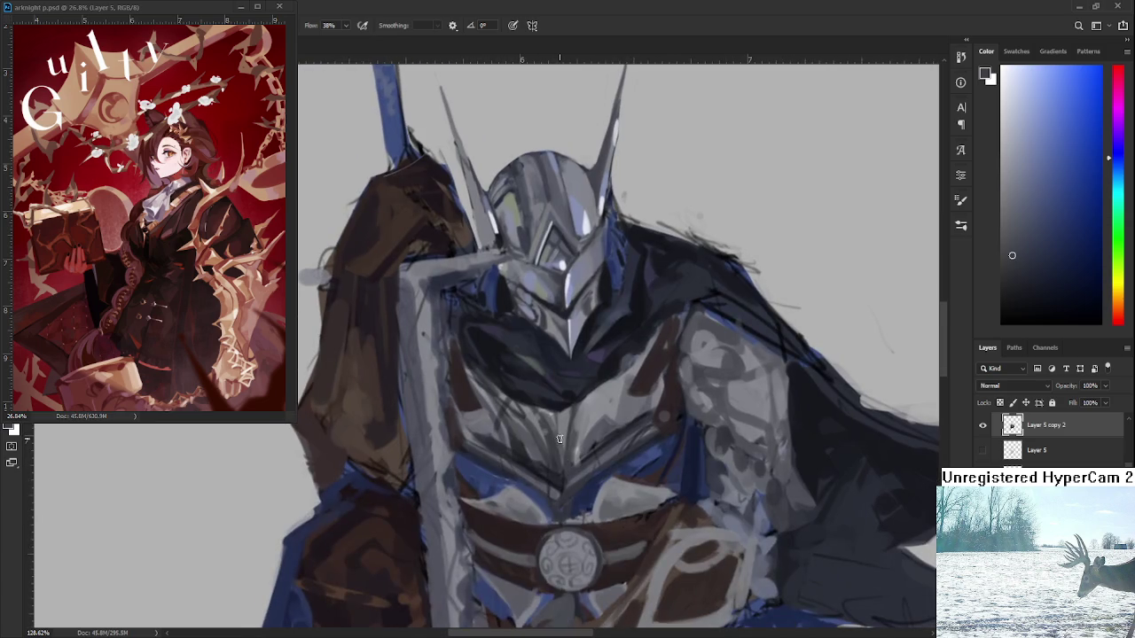
- Alternate between lighter and darker greys sampled from the chest plates
left_click(568, 433, "alt")
left_click(574, 443, "alt")
left_click(581, 414, "alt")
left_click(572, 434, "alt")
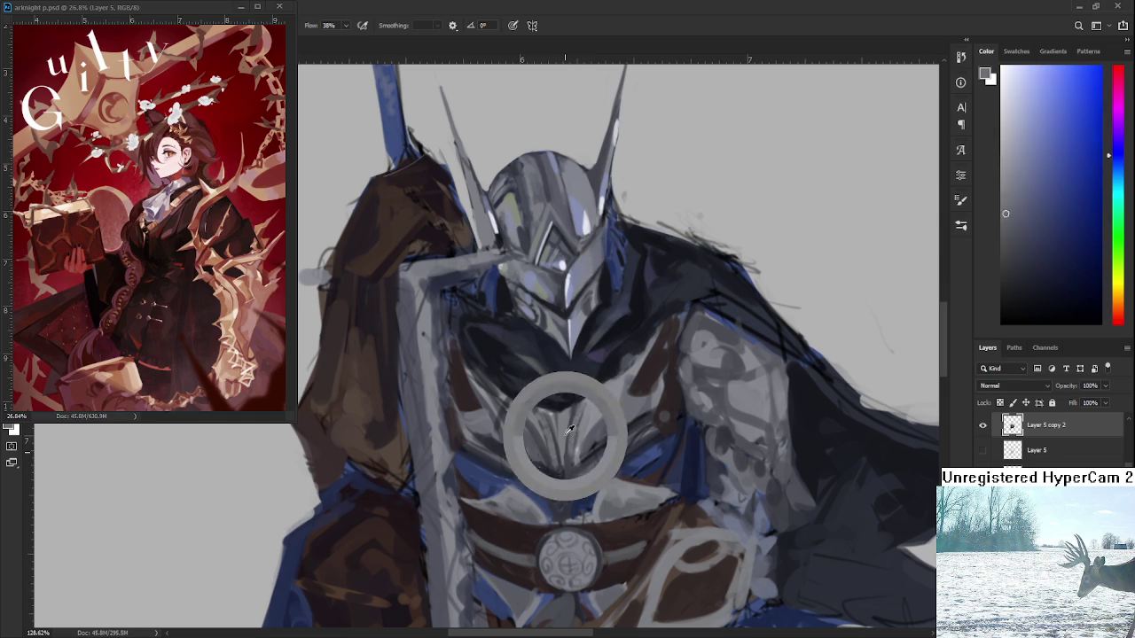
left_click(560, 473, "alt")
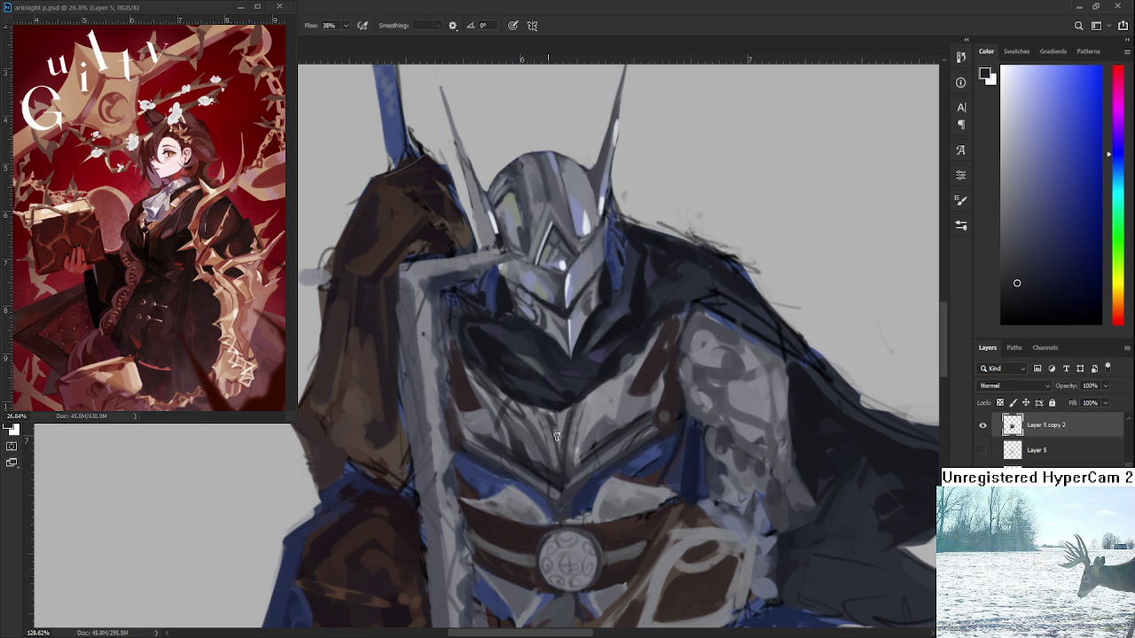
left_click(572, 473, "alt")
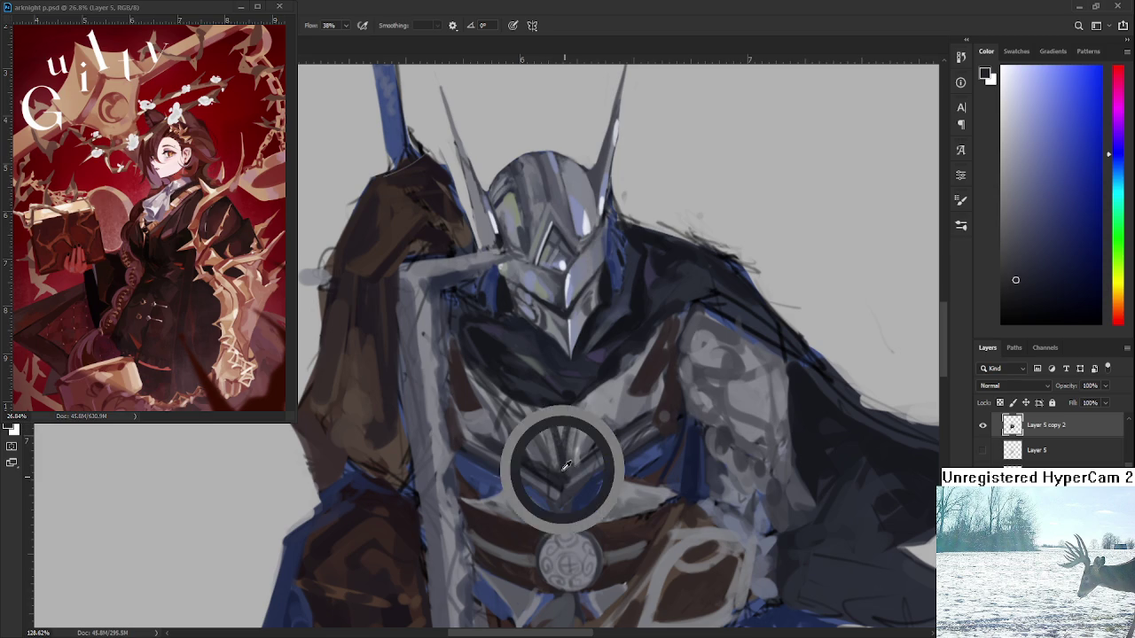
left_click(567, 479, "alt")
- Reposition over the lower chest and paint small grey shading marks with sampled tones
left_click_drag(568, 477, 569, 447)
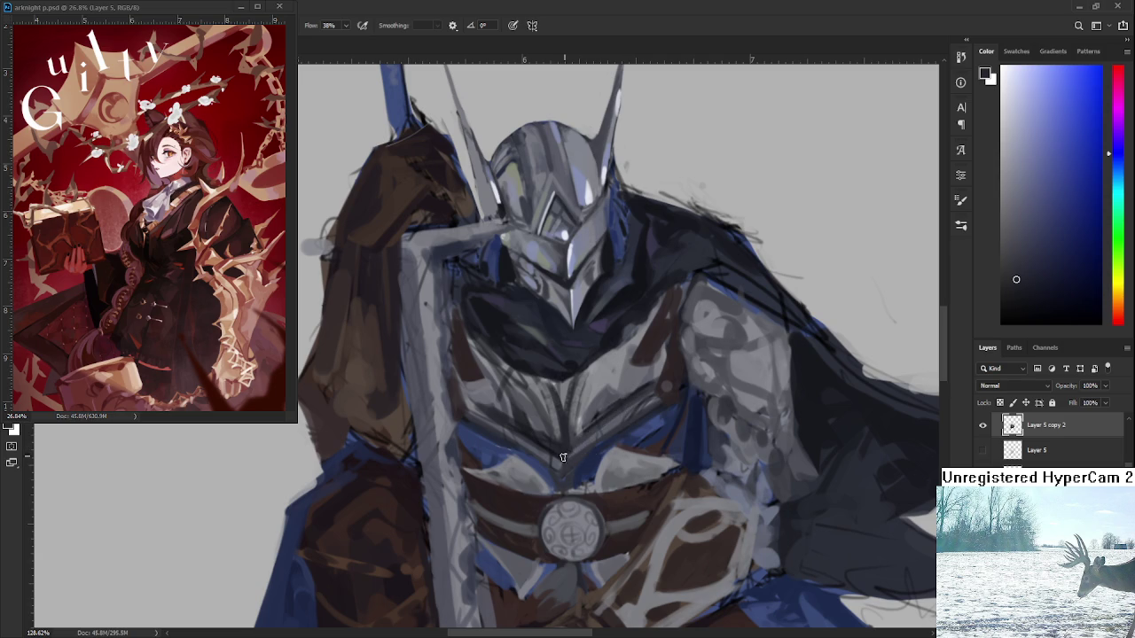
left_click_drag(651, 388, 614, 425)
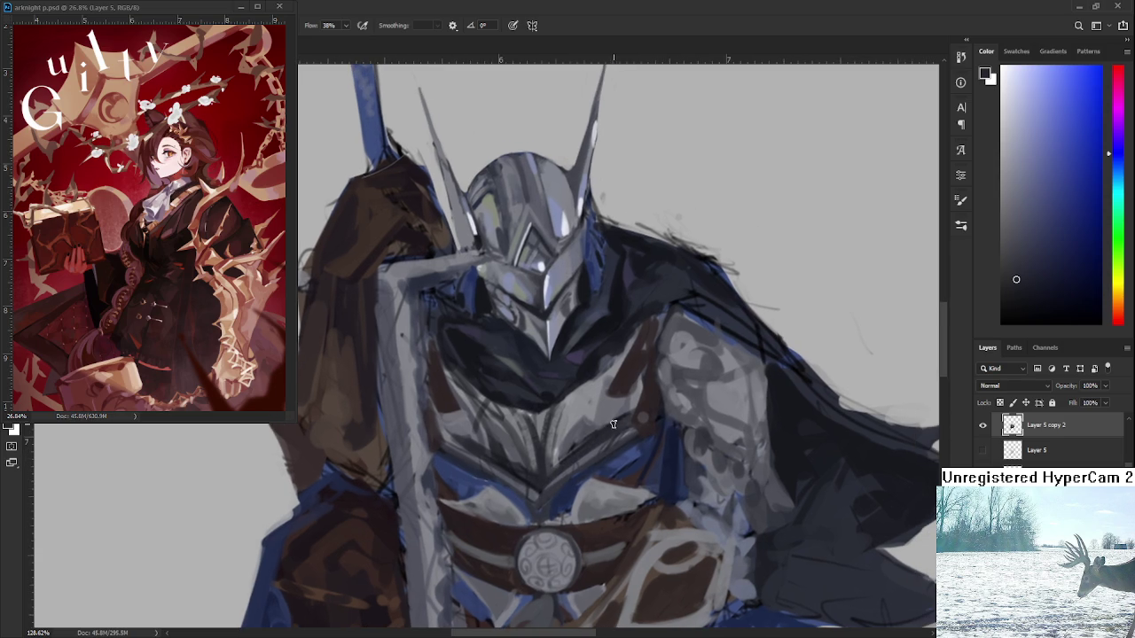
left_click(608, 420, "alt")
left_click(586, 411, "alt")
left_click(600, 420, "alt")
left_click(582, 410, "alt")
left_click_drag(582, 417, 589, 434)
left_click(603, 423, "alt")
left_click(589, 431, "alt")
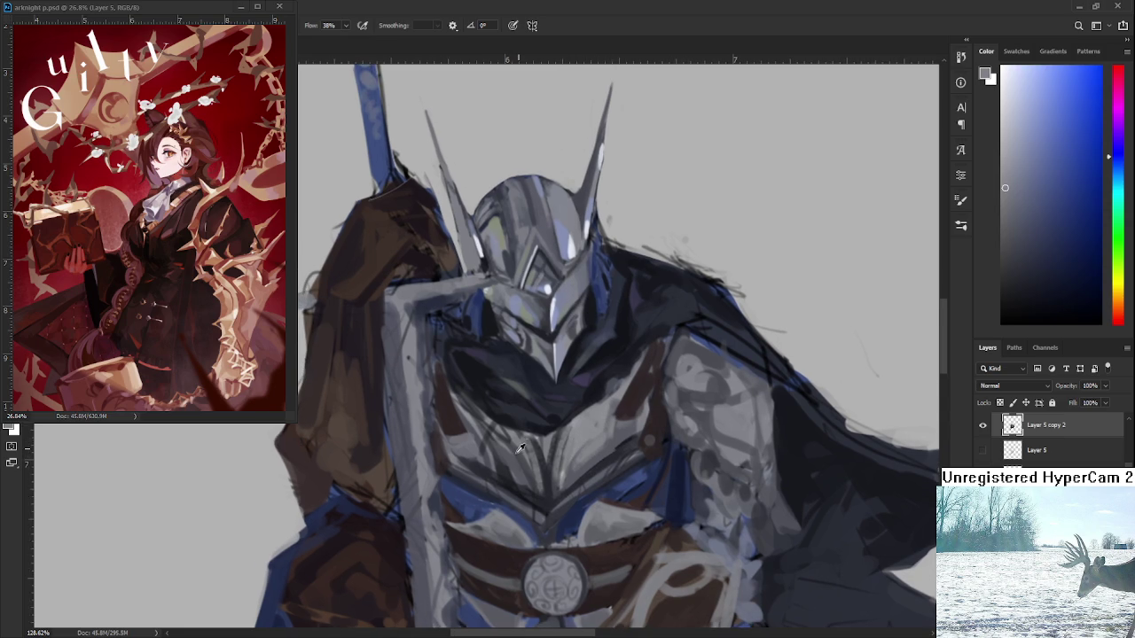
left_click(516, 450, "alt")
- Work darker and lighter greys into the left chest plates
left_click(503, 476, "alt")
left_click(511, 484, "alt")
left_click(511, 474, "alt")
left_click(482, 461, "alt")
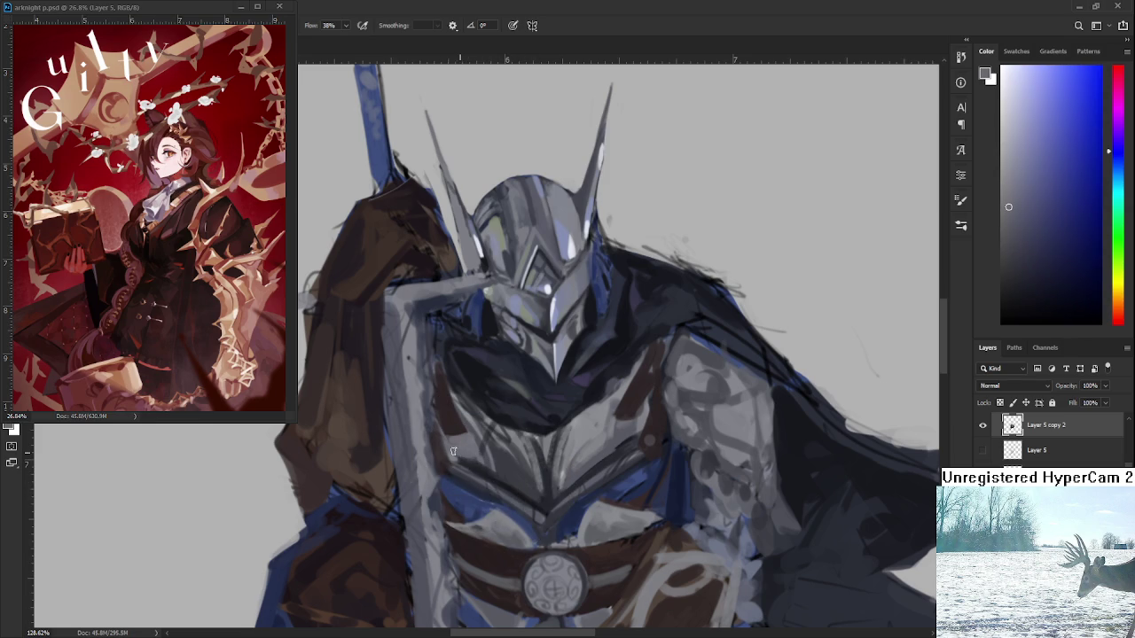
left_click(469, 457, "alt")
left_click(503, 476, "alt")
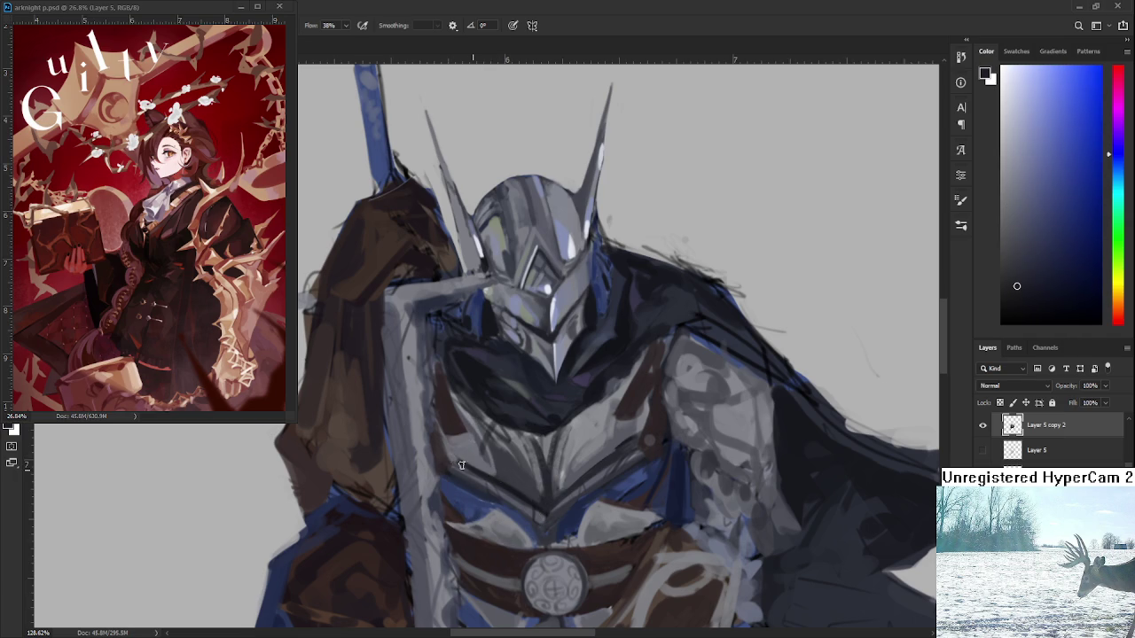
left_click_drag(478, 447, 496, 456)
left_click(509, 470, "alt")
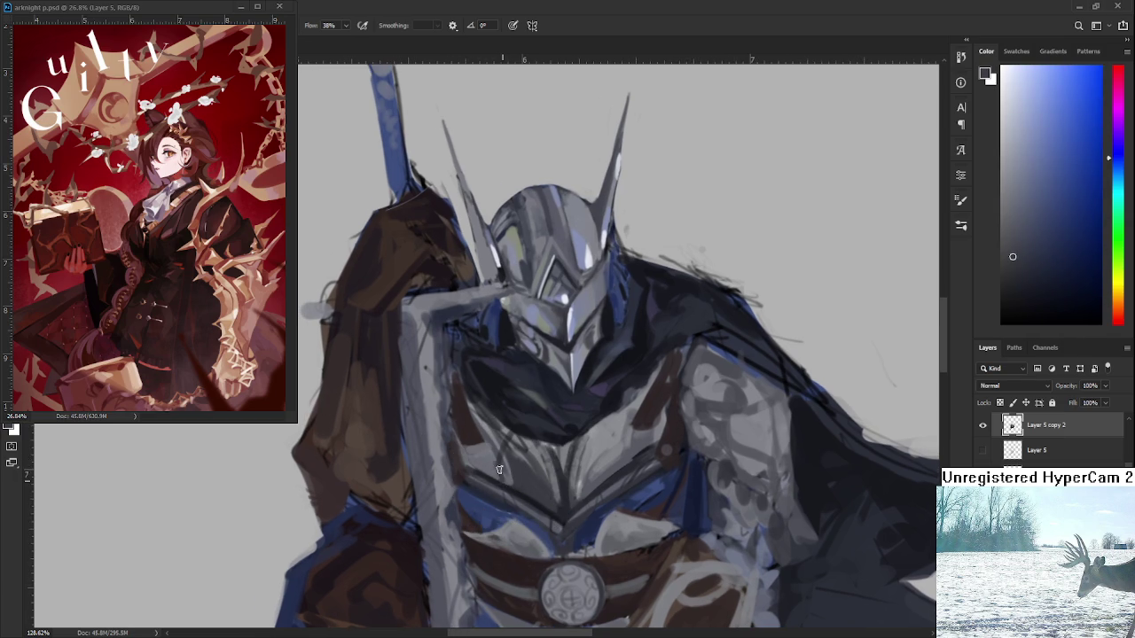
left_click(499, 478, "alt")
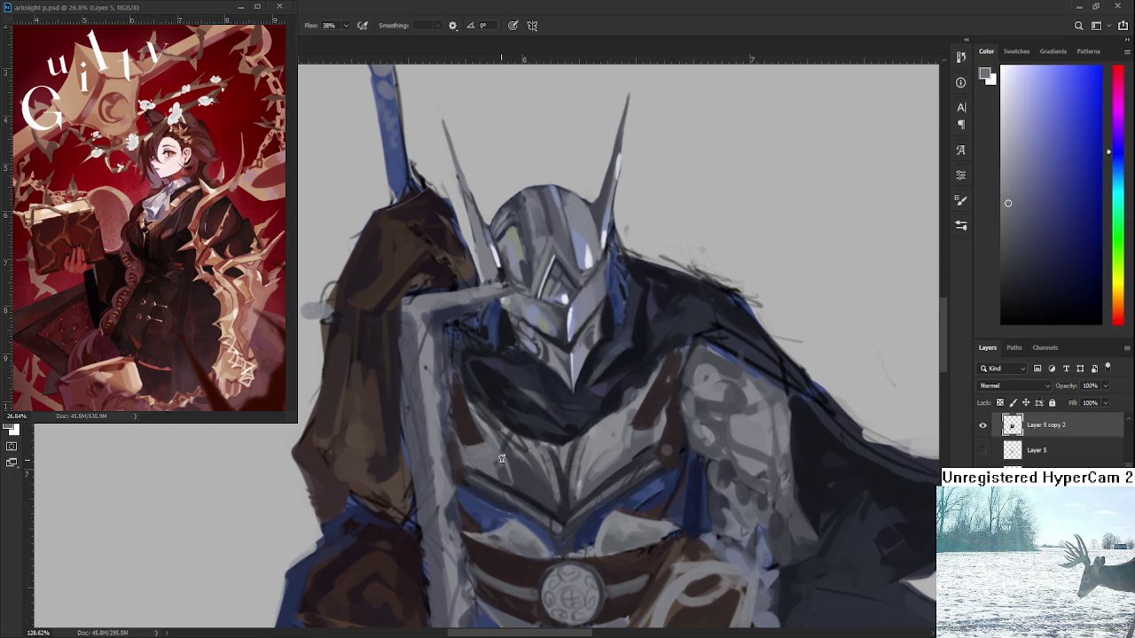
left_click(516, 462, "alt")
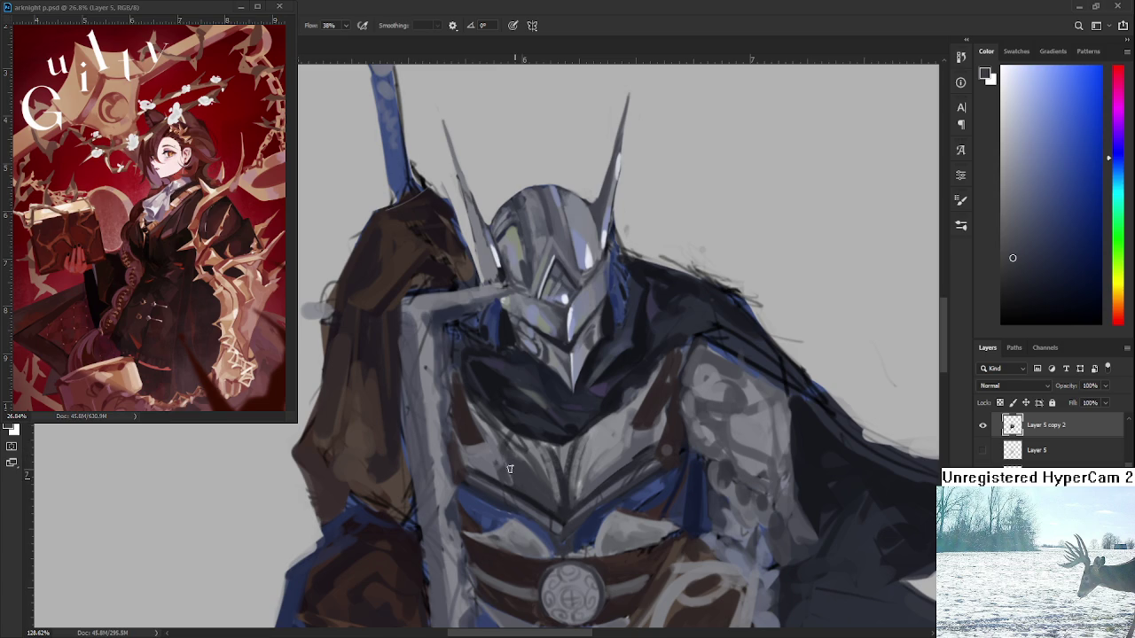
left_click(506, 467, "alt")
left_click(502, 467, "alt")
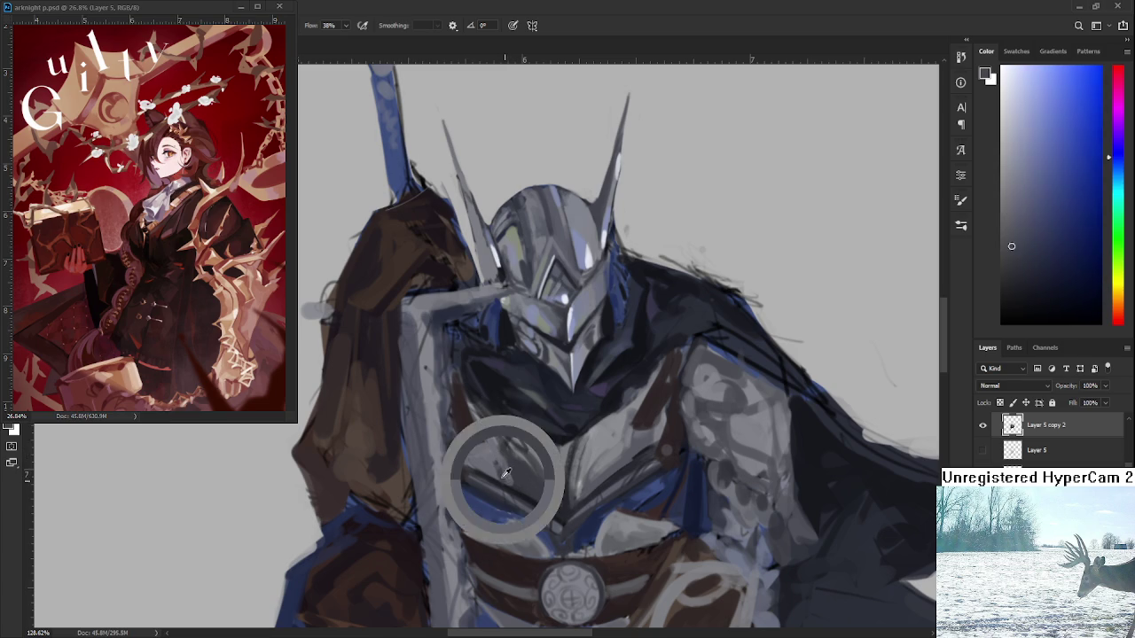
- Add lighter grey highlights and darker seams across the centre chest plates
left_click(499, 458, "alt")
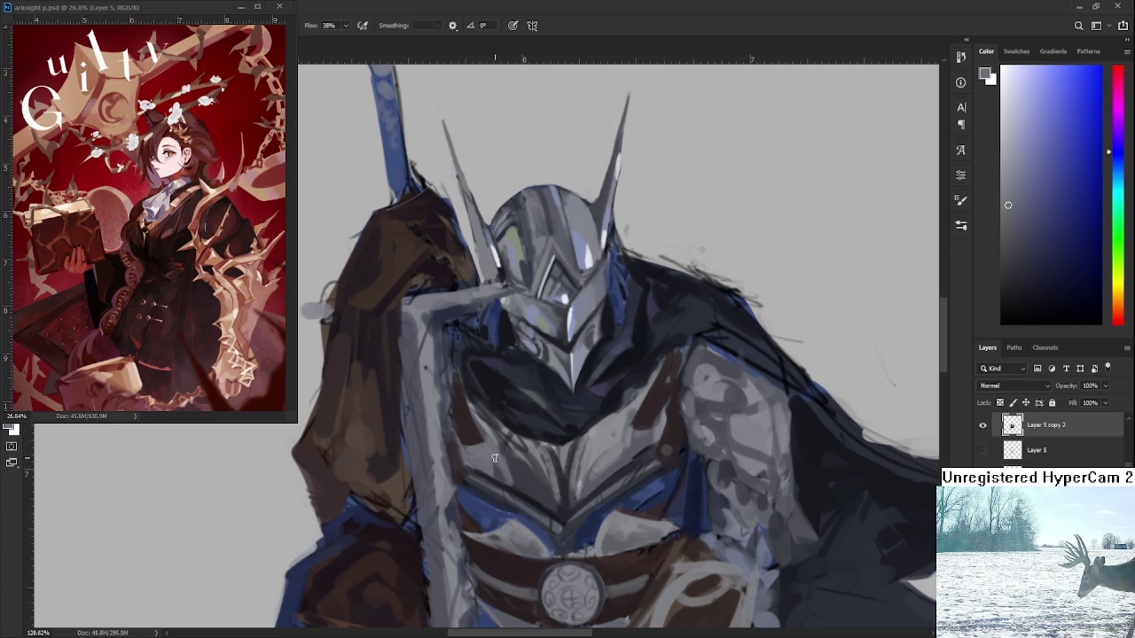
left_click(496, 458, "alt")
left_click(509, 461, "alt")
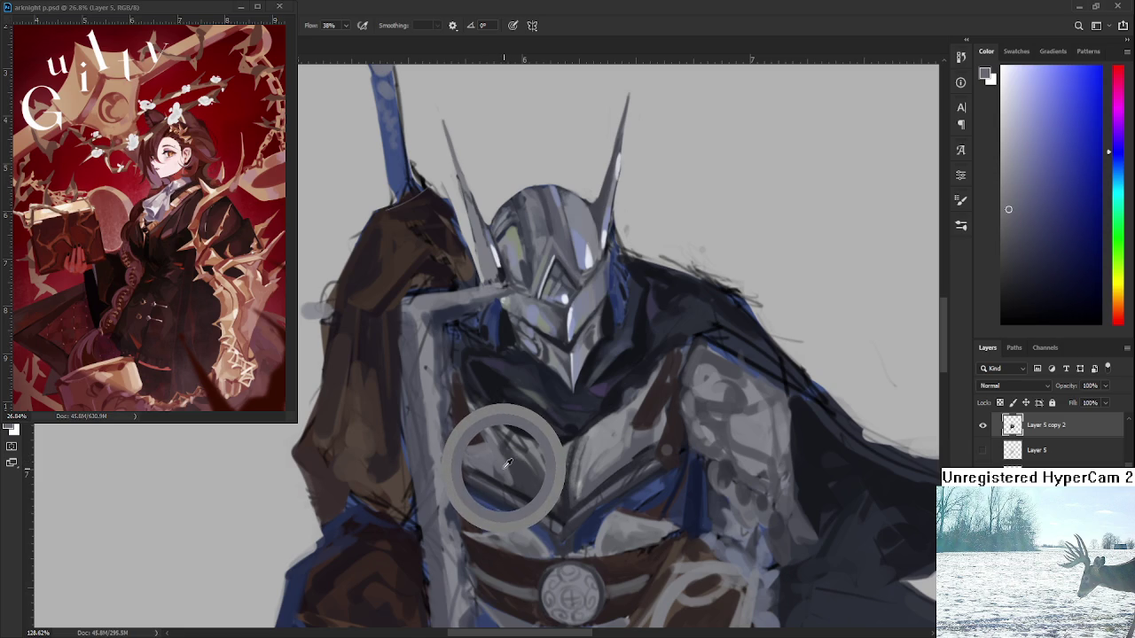
left_click(510, 460, "alt")
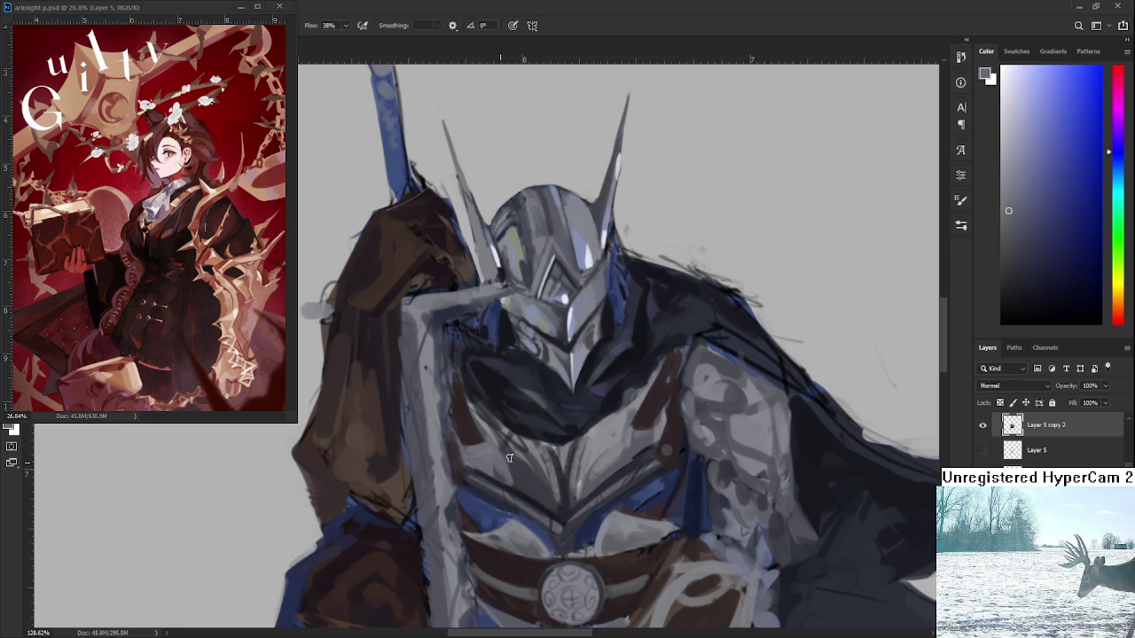
left_click(513, 454, "alt")
mouse_move(524, 443)
left_mouse_down()
mouse_move(600, 431)
mouse_move(563, 442)
left_mouse_up()
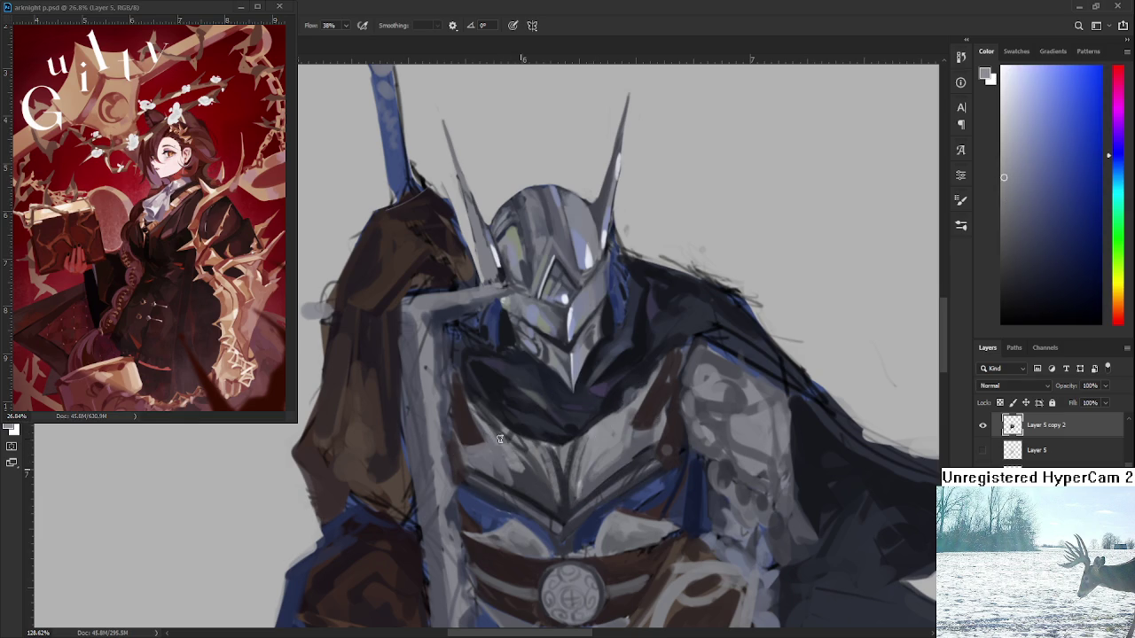
left_click(530, 460, "alt")
left_click(530, 455, "alt")
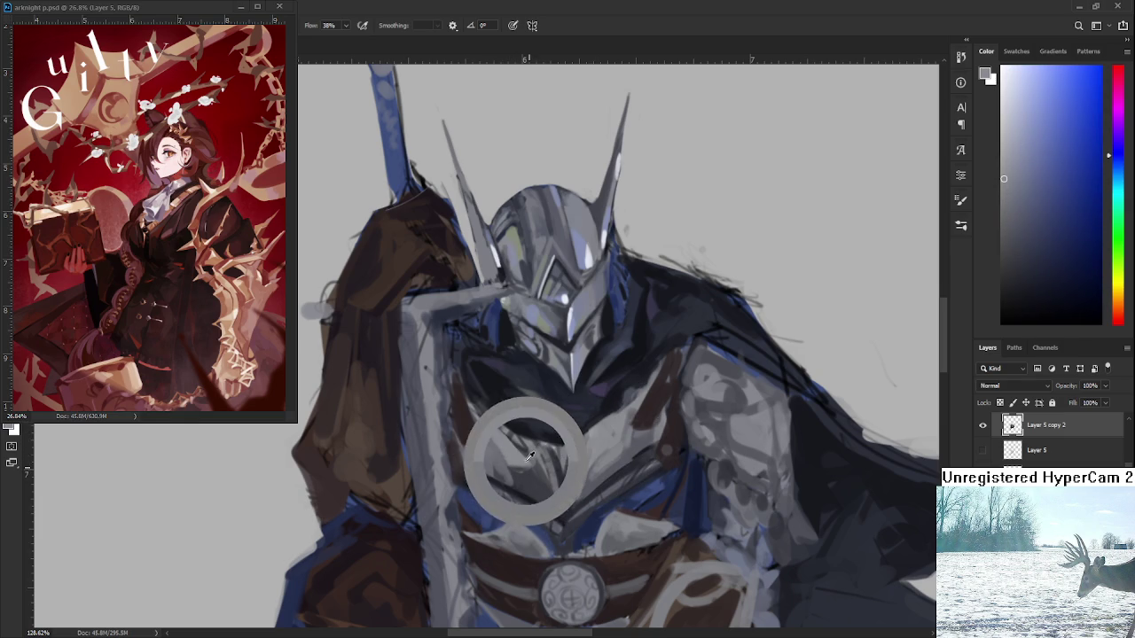
left_click(528, 474, "alt")
left_click(517, 456, "alt")
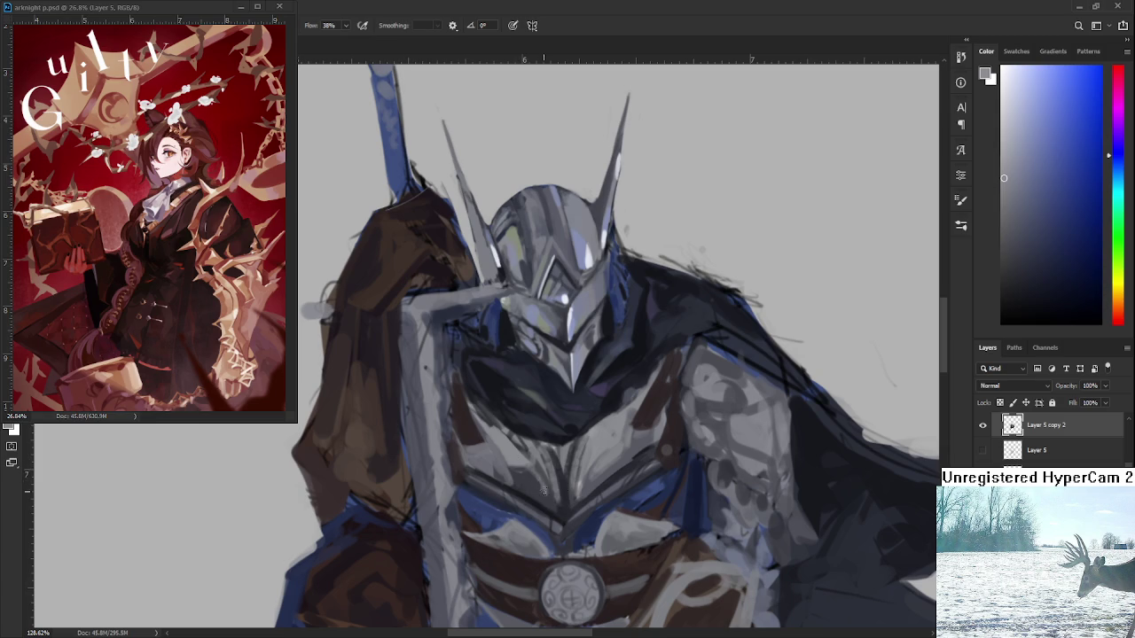
left_click(537, 481, "alt")
left_click(544, 484, "alt")
- Sample chest greys and paint a dark navy stroke just below the helmet
scroll(552, 459, "down", 3)
scroll(559, 458, "down", 2)
scroll(568, 457, "up", 2)
scroll(574, 457, "up", 2)
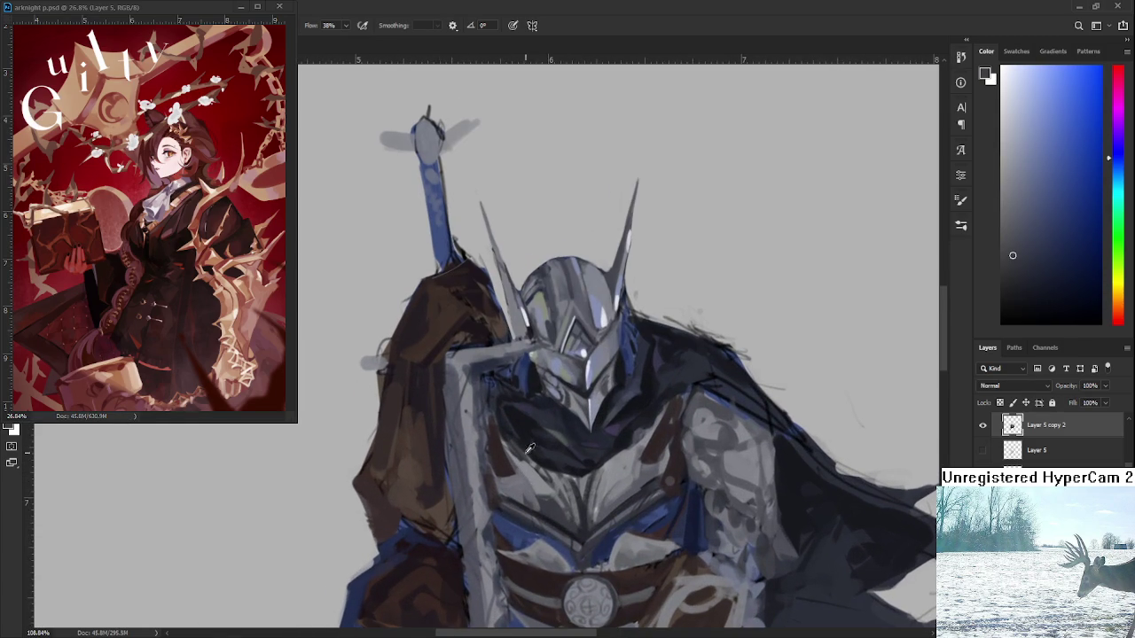
left_click(549, 476, "alt")
left_click(552, 483, "alt")
left_click(550, 476, "alt")
left_click(547, 484, "alt")
left_click(550, 474, "alt")
left_click(533, 470, "alt")
left_click_drag(533, 470, 567, 434)
left_click(533, 474, "alt")
left_click(541, 467, "alt")
- Recentre the knight and paint a thin darker line down the chest centre
left_click_drag(556, 490, 561, 477)
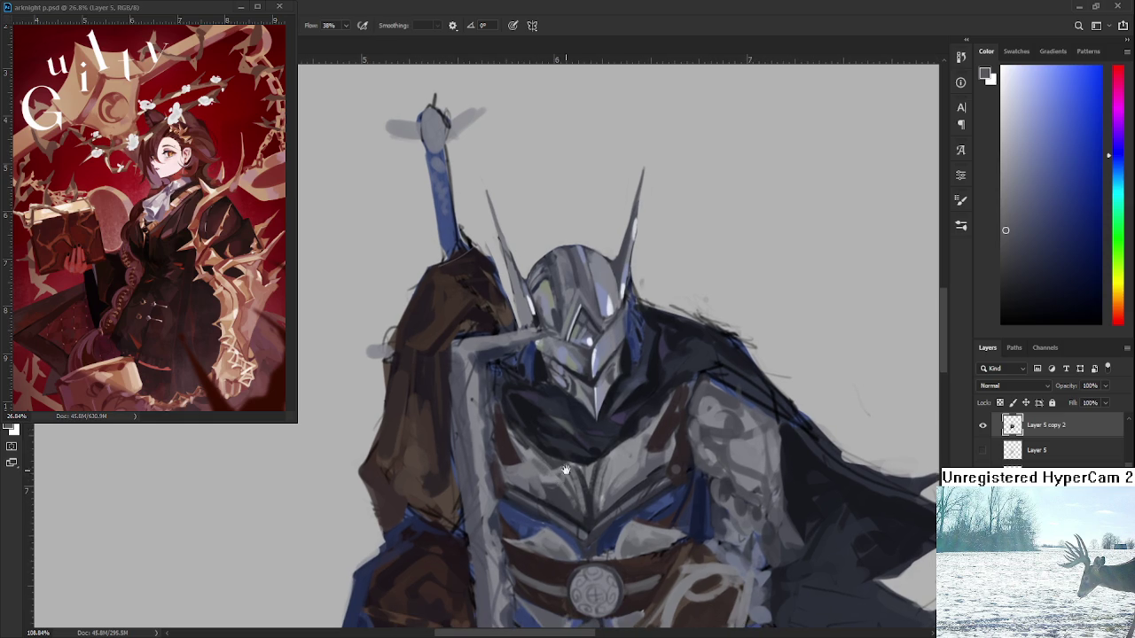
left_click(631, 470, "alt")
left_click(645, 458, "alt")
left_click_drag(599, 471, 636, 462)
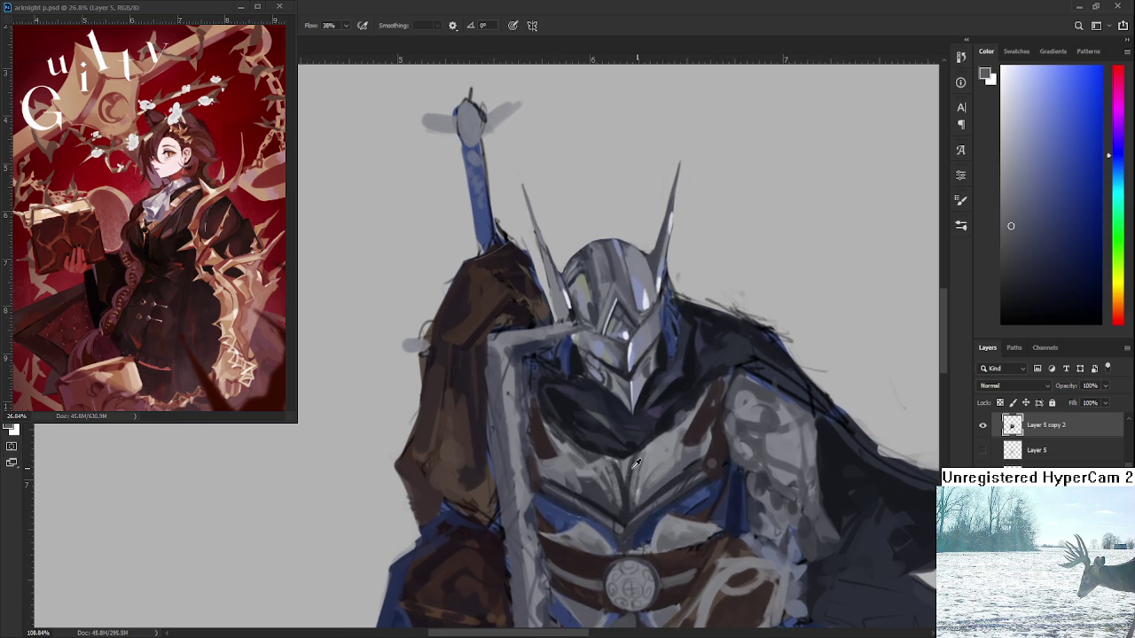
left_click(625, 472, "alt")
left_click_drag(622, 463, 624, 479)
- Brush light grey from the helmet over the left chest, then sample lavender and chest shades
left_click(612, 355, "alt")
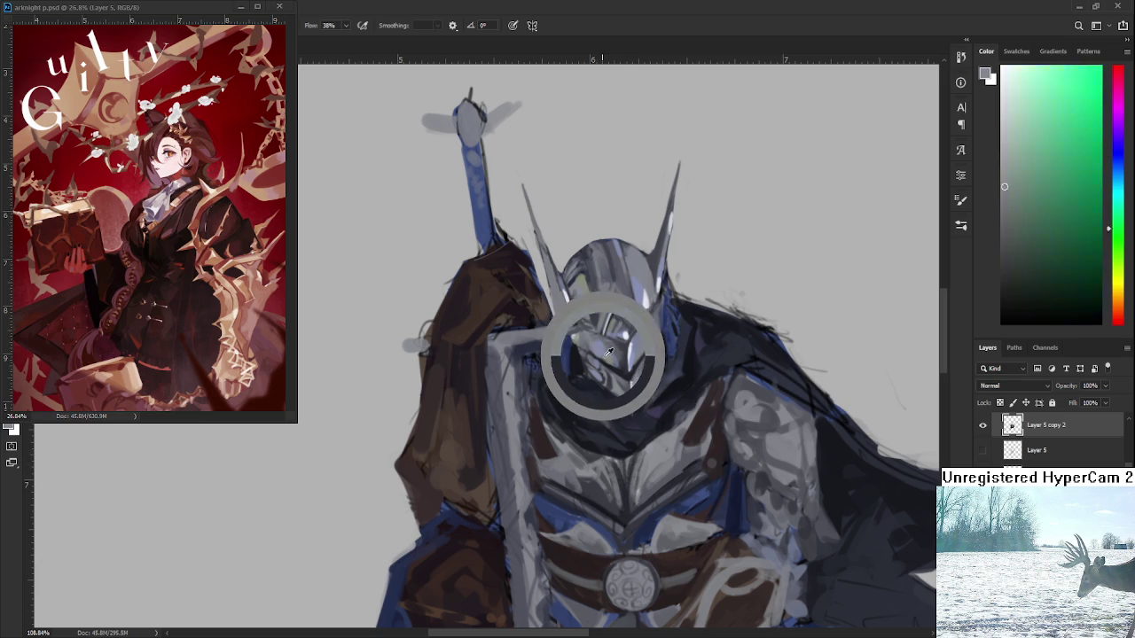
left_click_drag(582, 472, 558, 477)
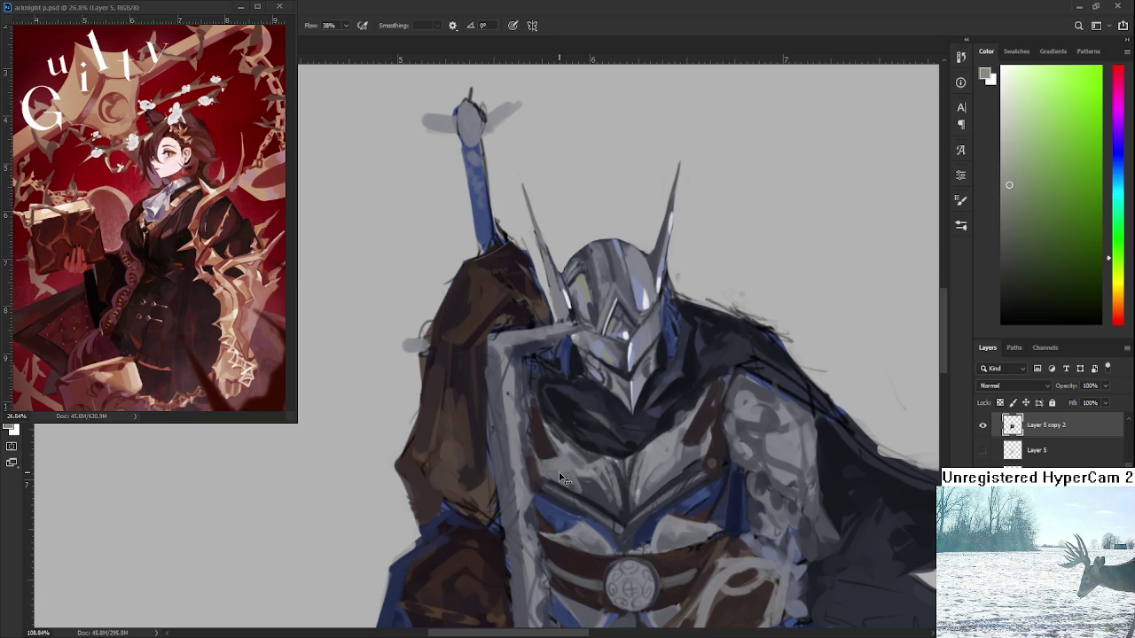
left_click_drag(582, 486, 554, 479)
left_click_drag(642, 483, 631, 457)
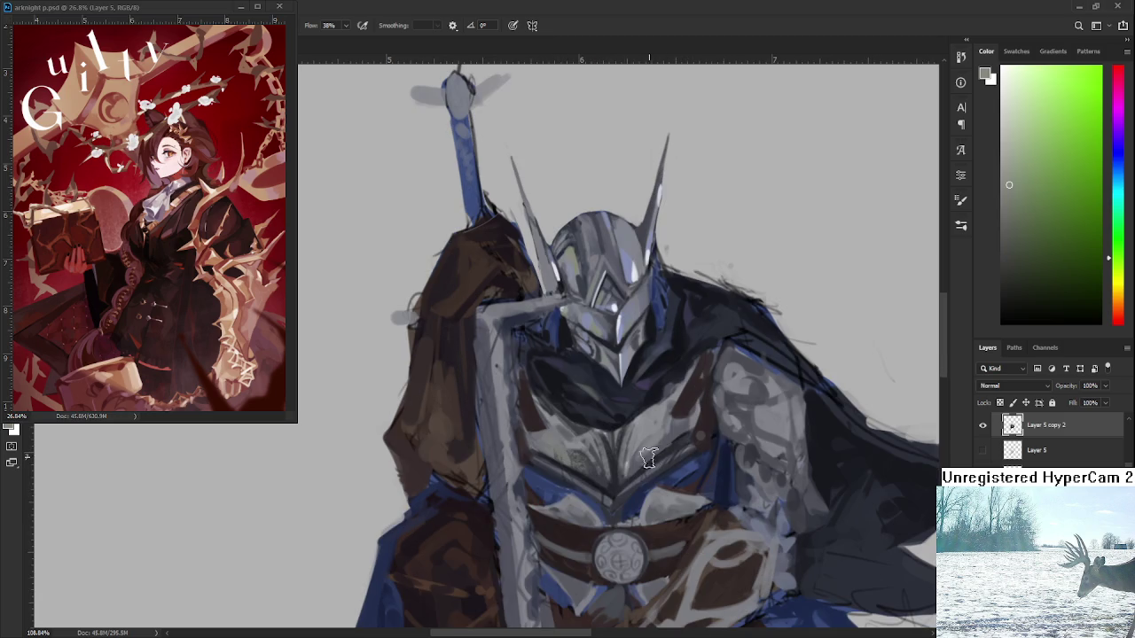
left_click(618, 337, "alt")
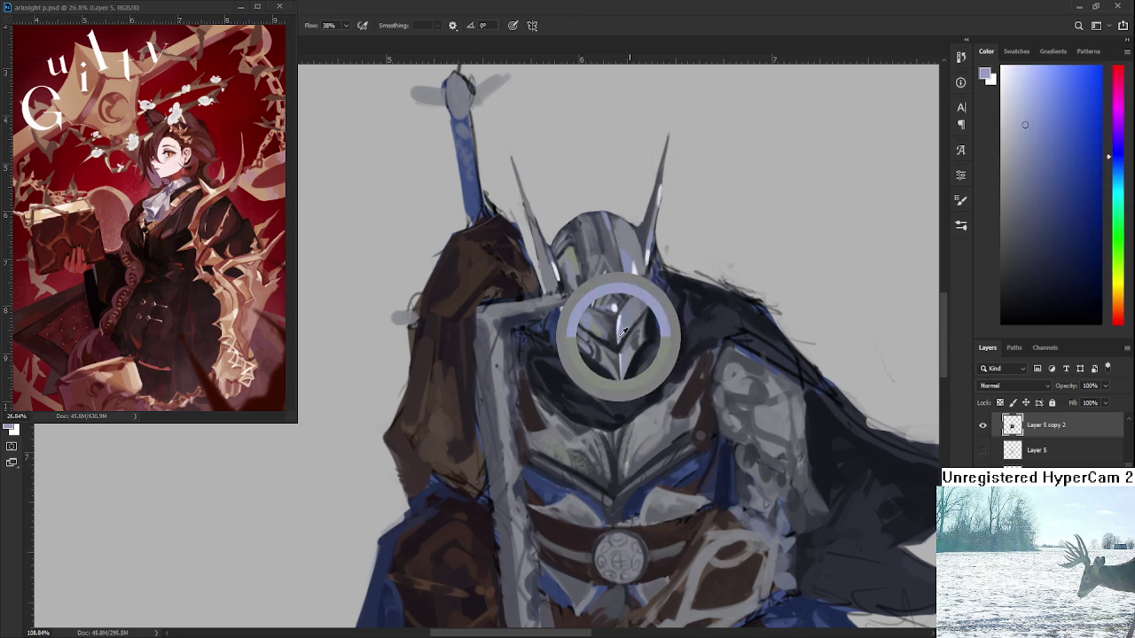
left_click(654, 441, "alt")
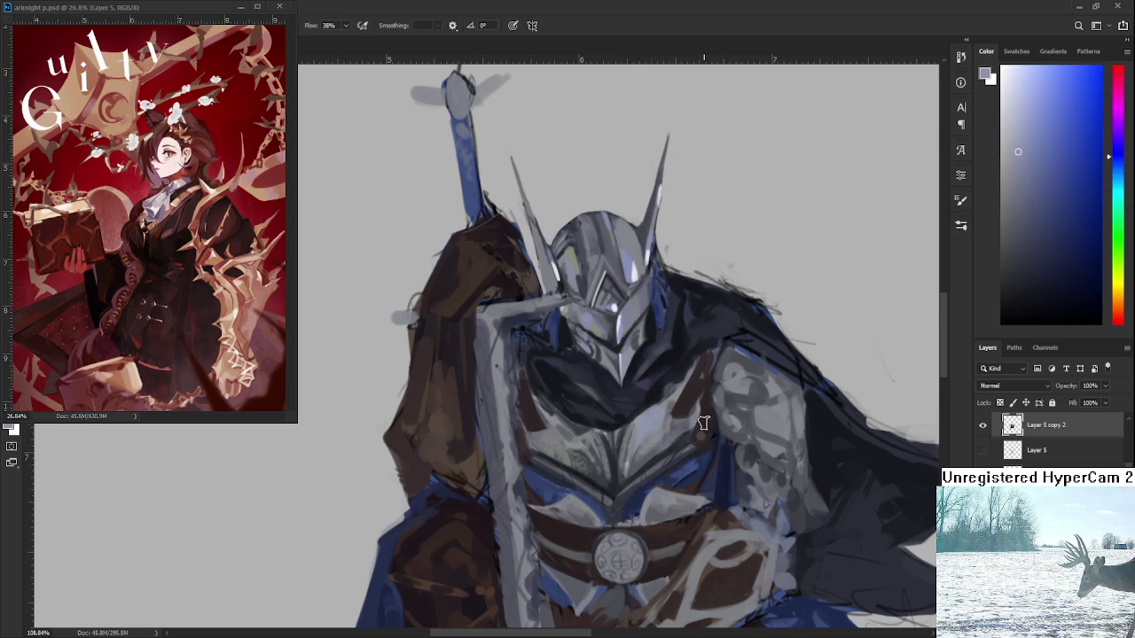
scroll(671, 440, "down", 3)
scroll(670, 441, "up", 2)
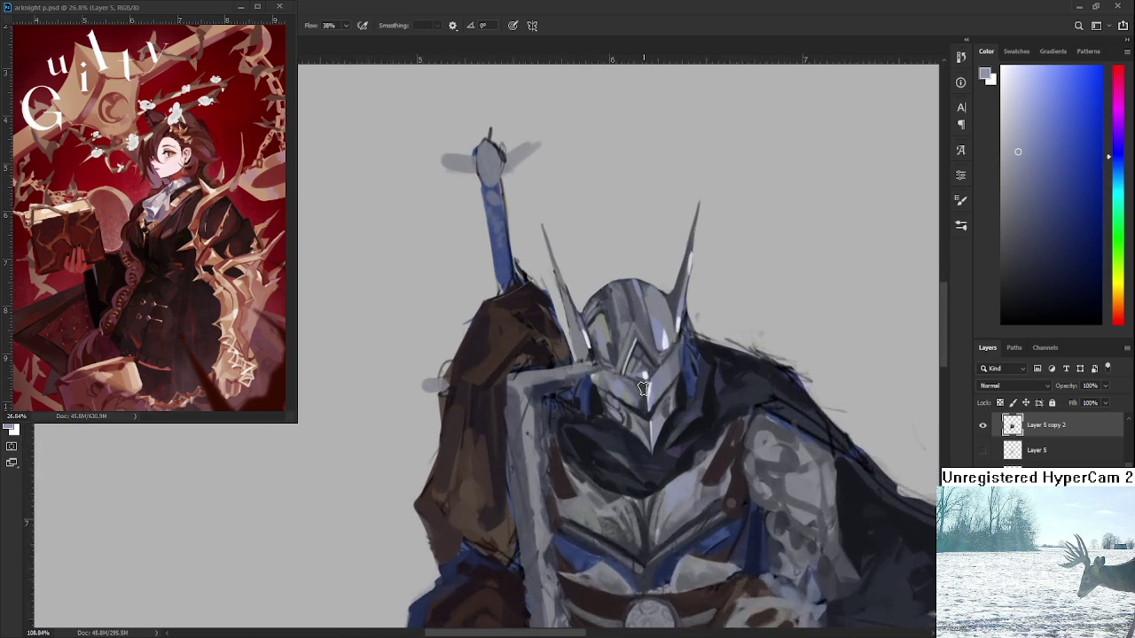
- Zoom in and add a short light-blue stroke and a soft grey stroke on the chest plate
scroll(671, 440, "up", 2)
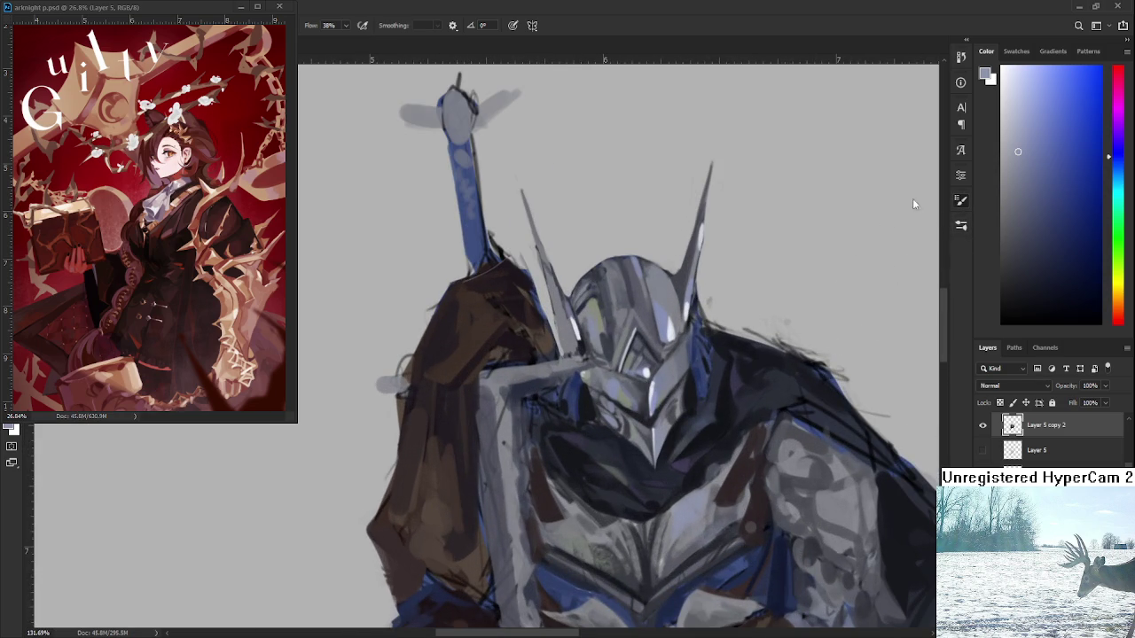
left_click(656, 391, "alt")
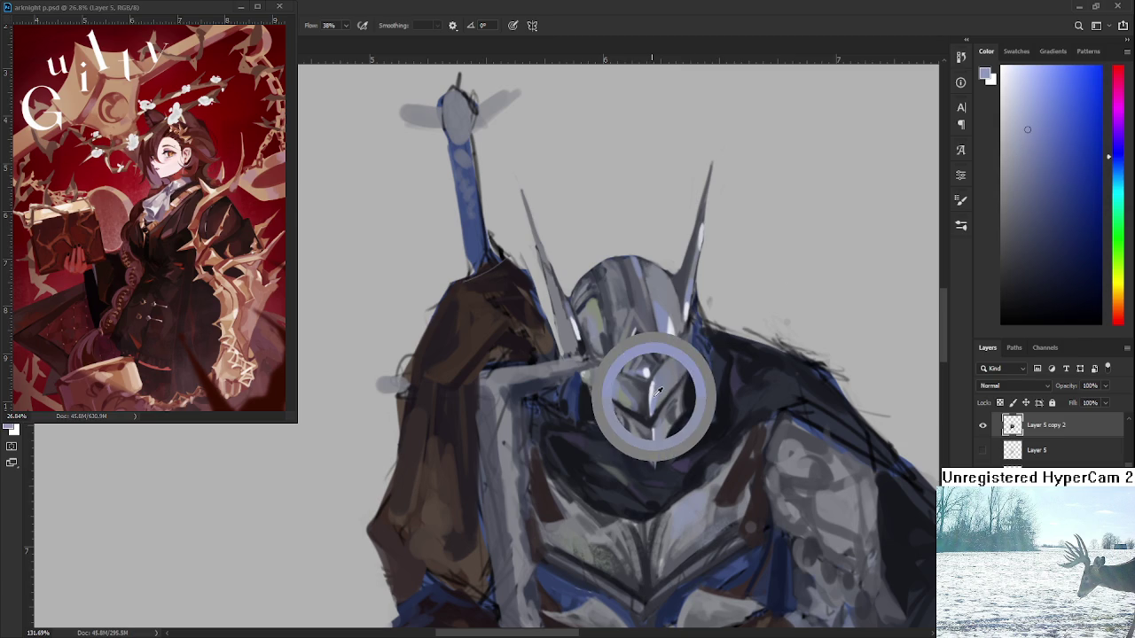
scroll(656, 391, "up", 3)
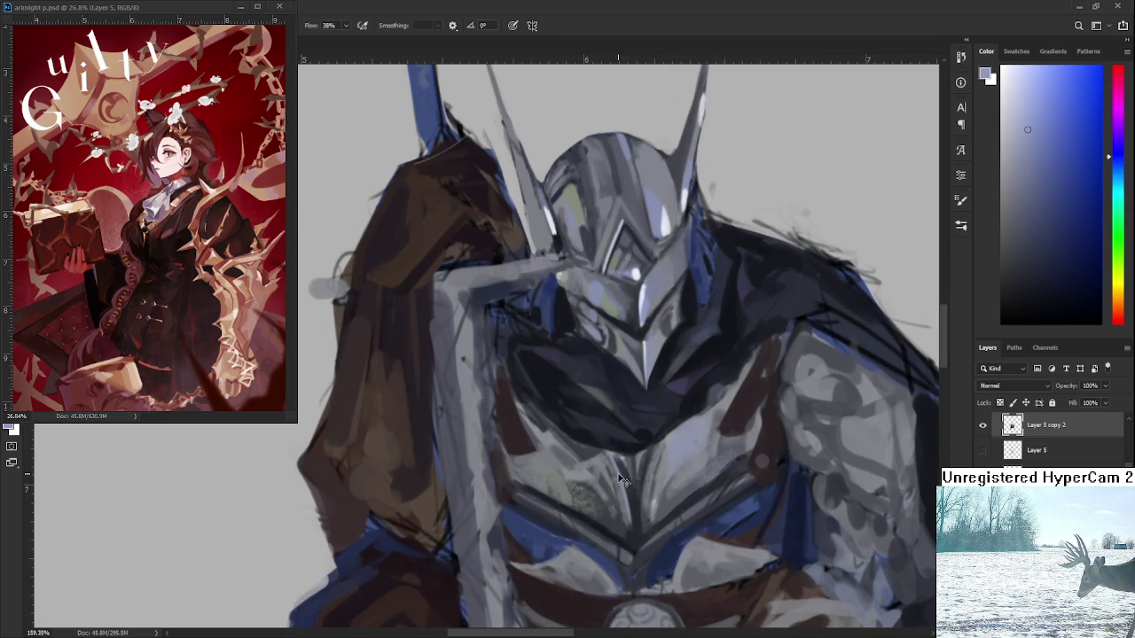
left_click_drag(628, 523, 626, 506)
left_click(631, 357, "alt")
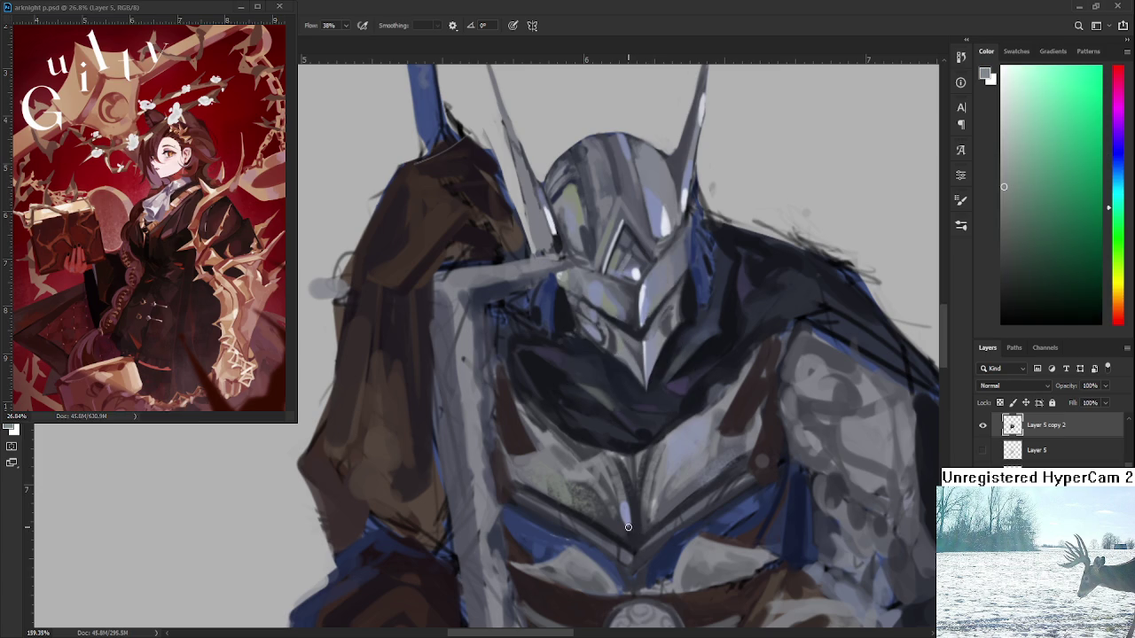
left_click_drag(628, 528, 618, 493)
- Sample blue-grey and neutral grey tones and paint a faint grey mark down the chest
left_click(619, 512, "alt")
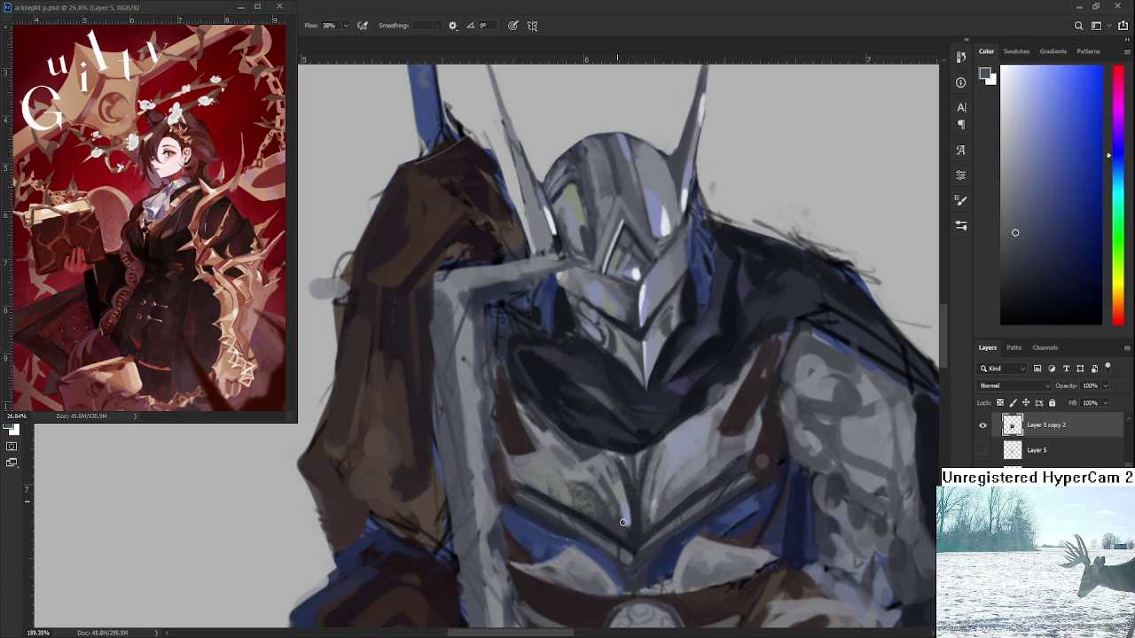
left_click(626, 513, "alt")
left_click_drag(638, 514, 633, 494)
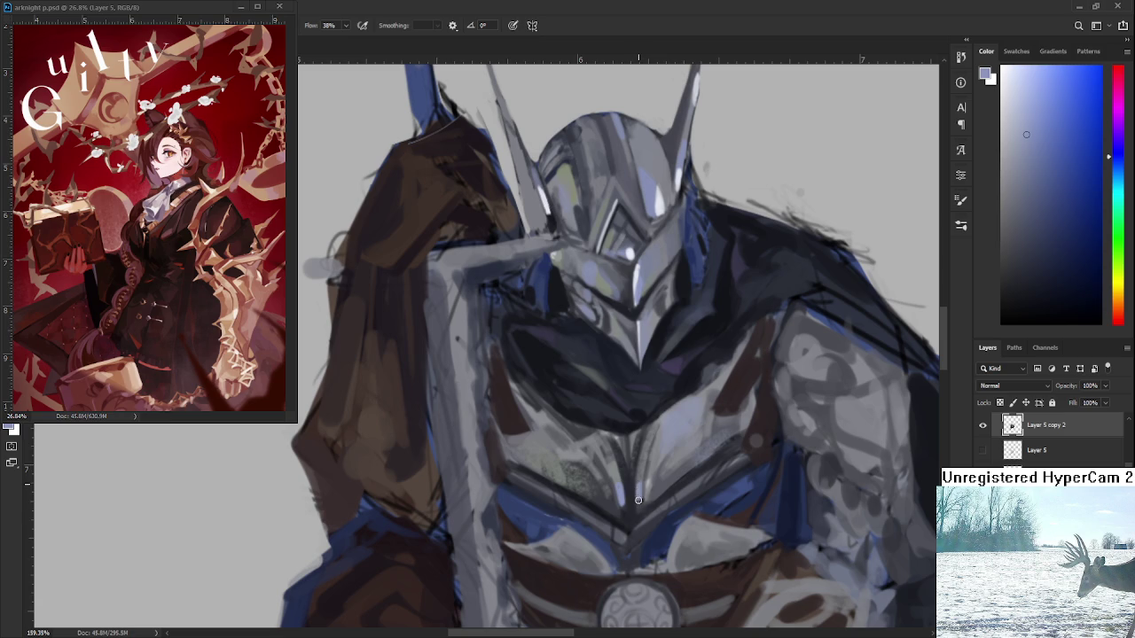
left_click(640, 475, "alt")
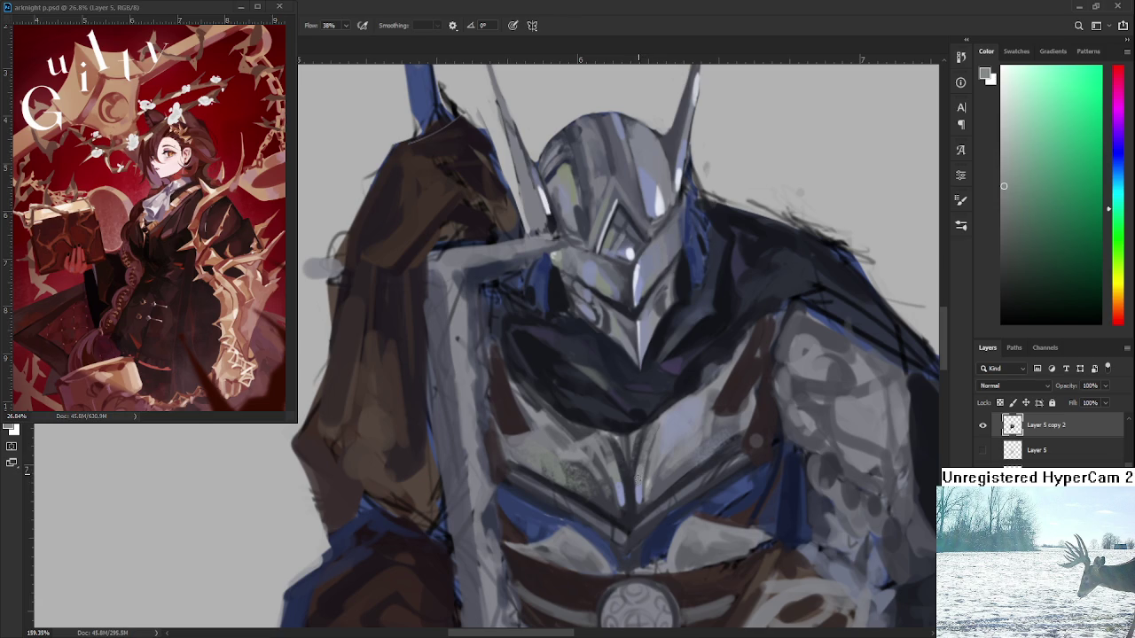
left_click(646, 483, "alt")
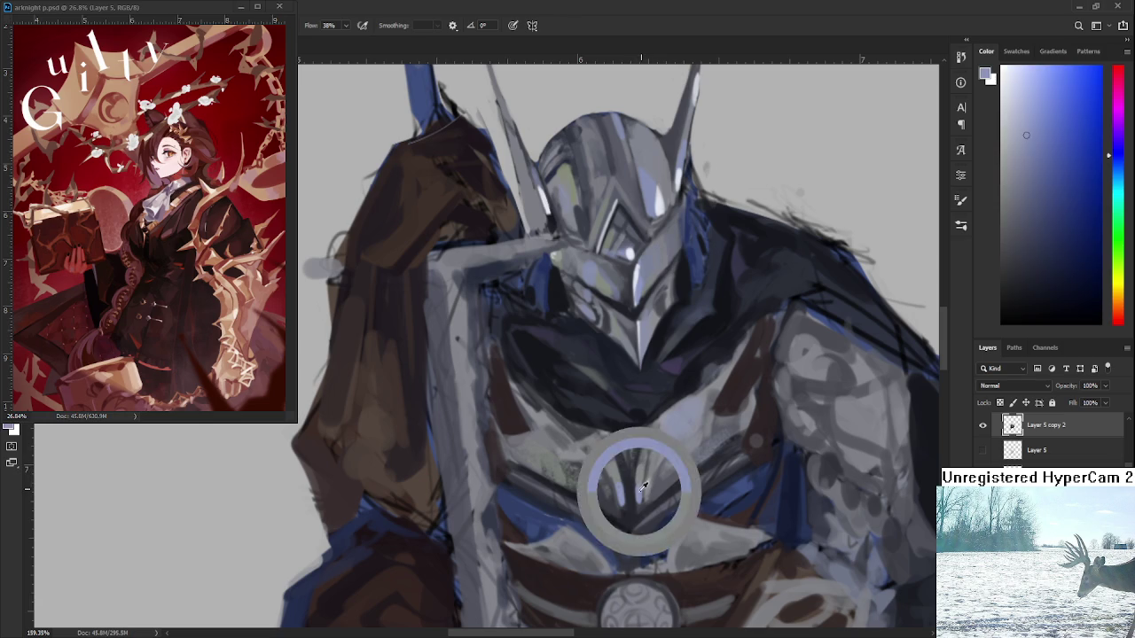
left_click(645, 489, "alt")
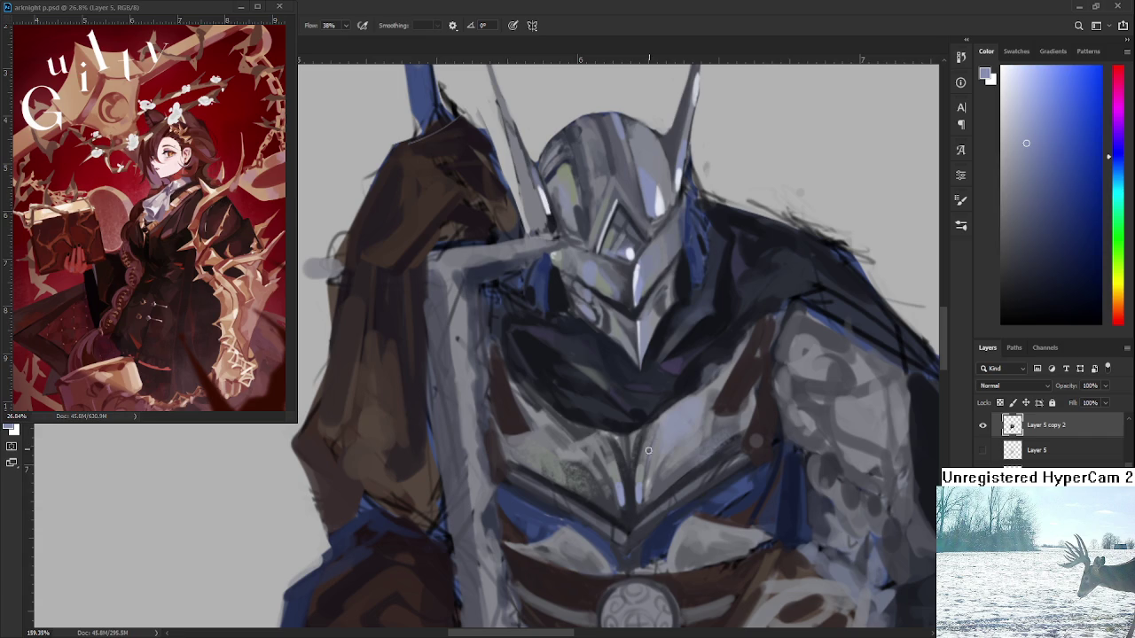
left_click(642, 470, "alt")
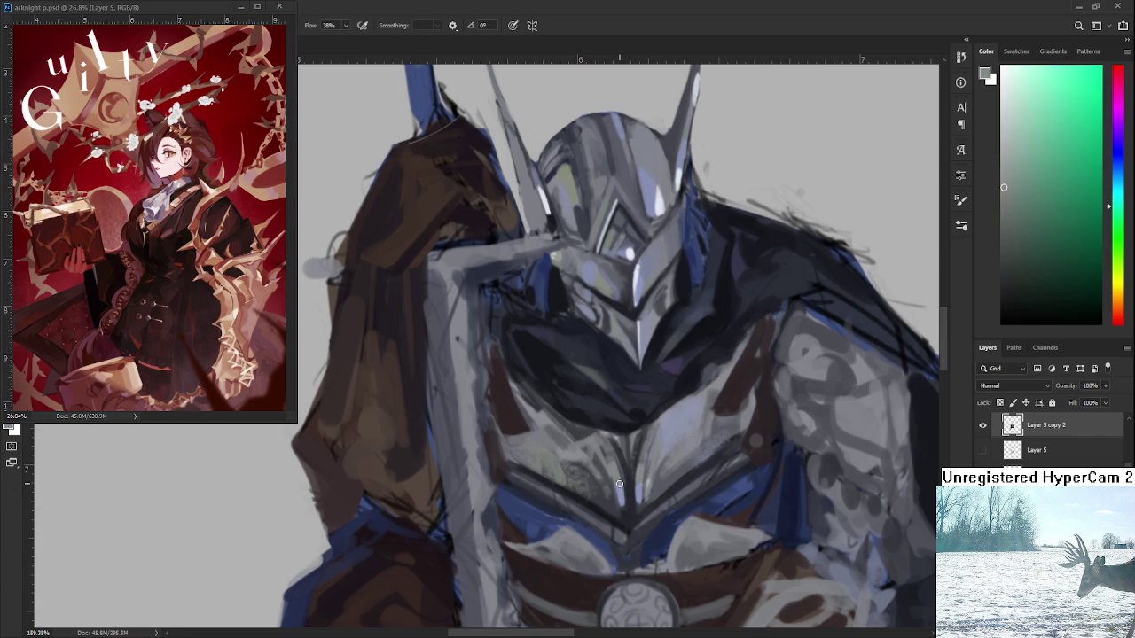
left_click_drag(608, 441, 618, 484)
left_click(618, 475, "alt")
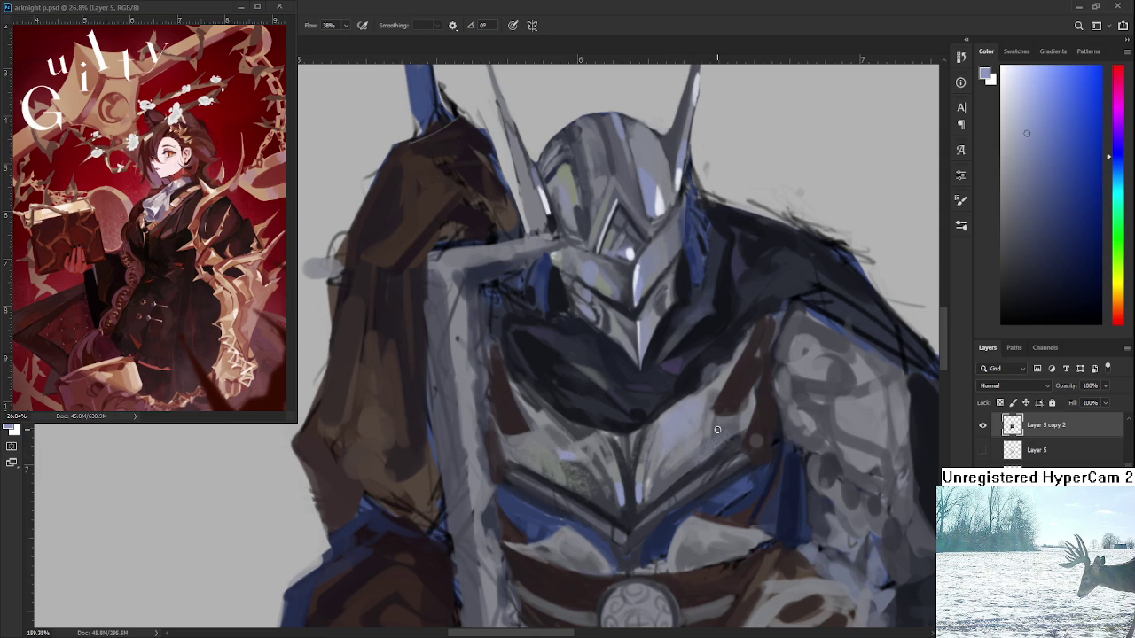
- Zoom the view out slightly
scroll(670, 481, "down", 3)
- Adjust the zoom and sample light grey, dark navy and near-white from the helmet and chest
scroll(683, 477, "down", 2)
scroll(705, 472, "down", 1)
scroll(684, 462, "up", 2)
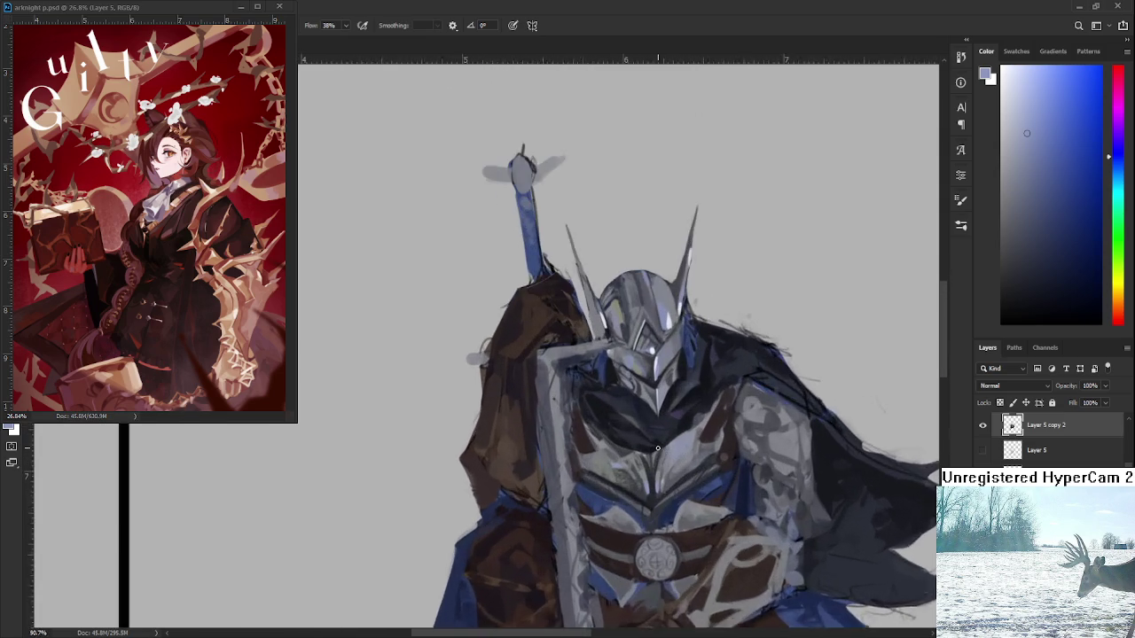
scroll(677, 435, "up", 1)
left_click(652, 321, "alt")
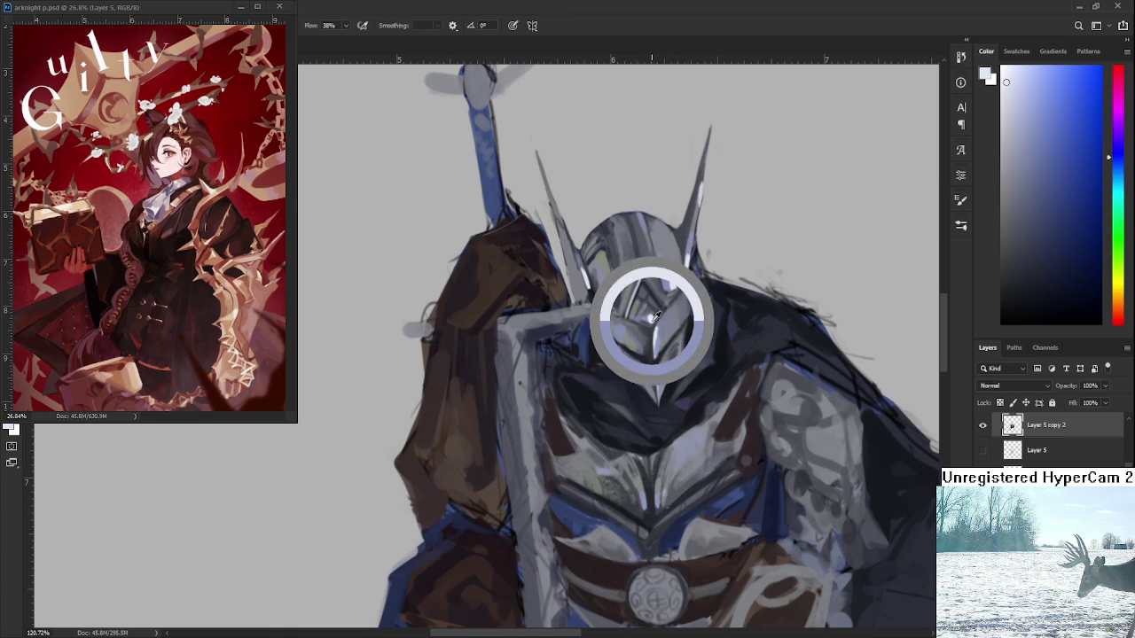
scroll(640, 425, "up", 1)
scroll(665, 503, "down", 1)
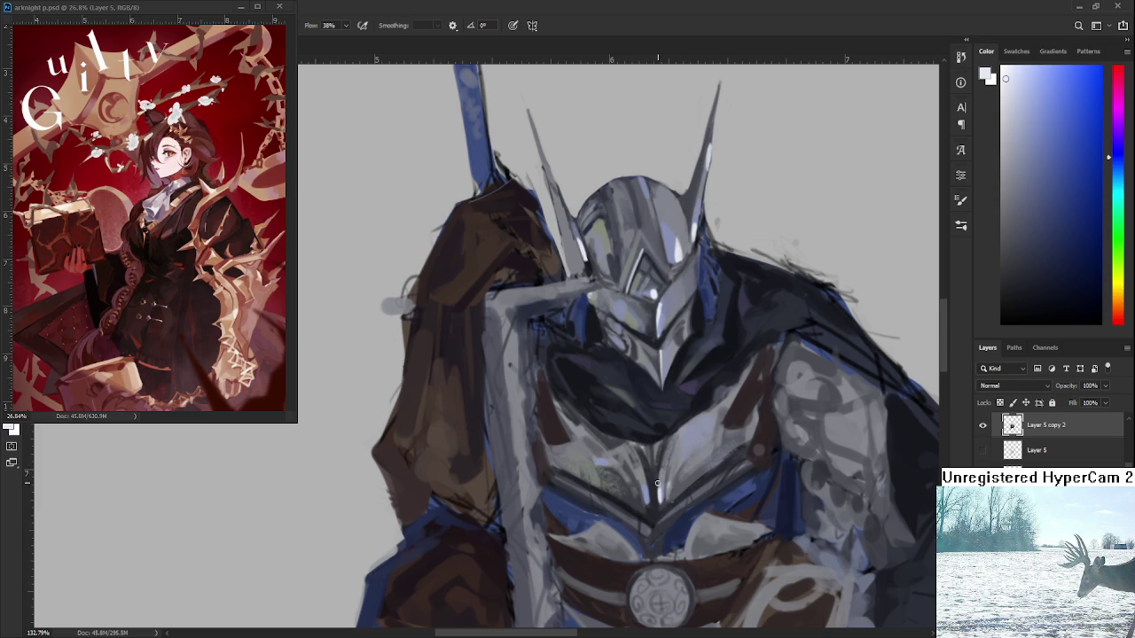
left_click(658, 477, "alt")
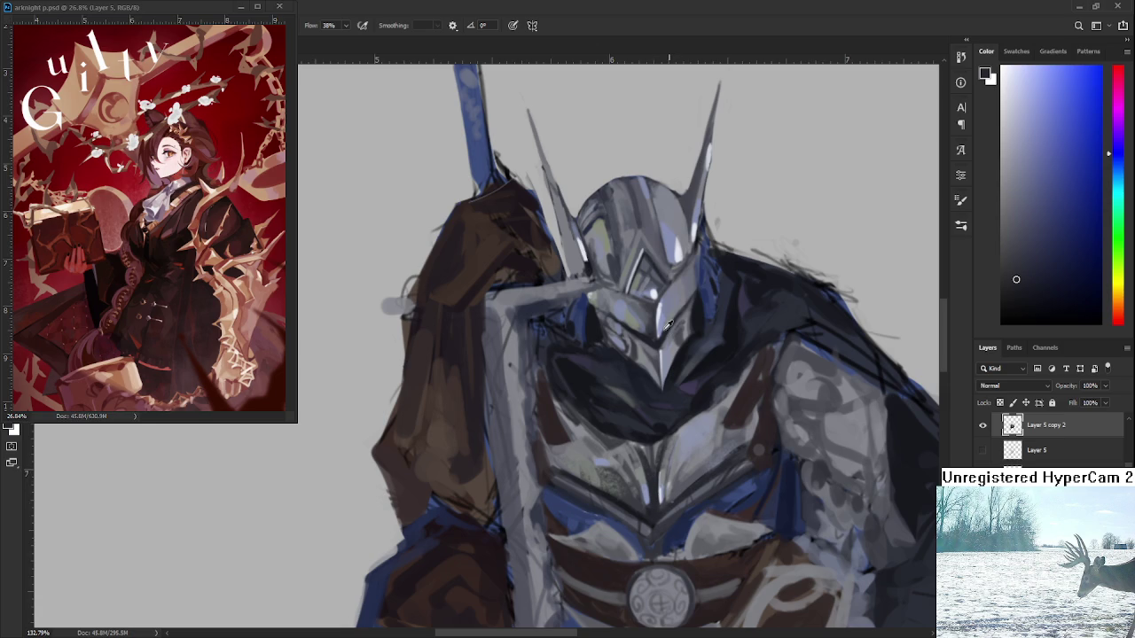
left_click_drag(672, 328, 658, 291)
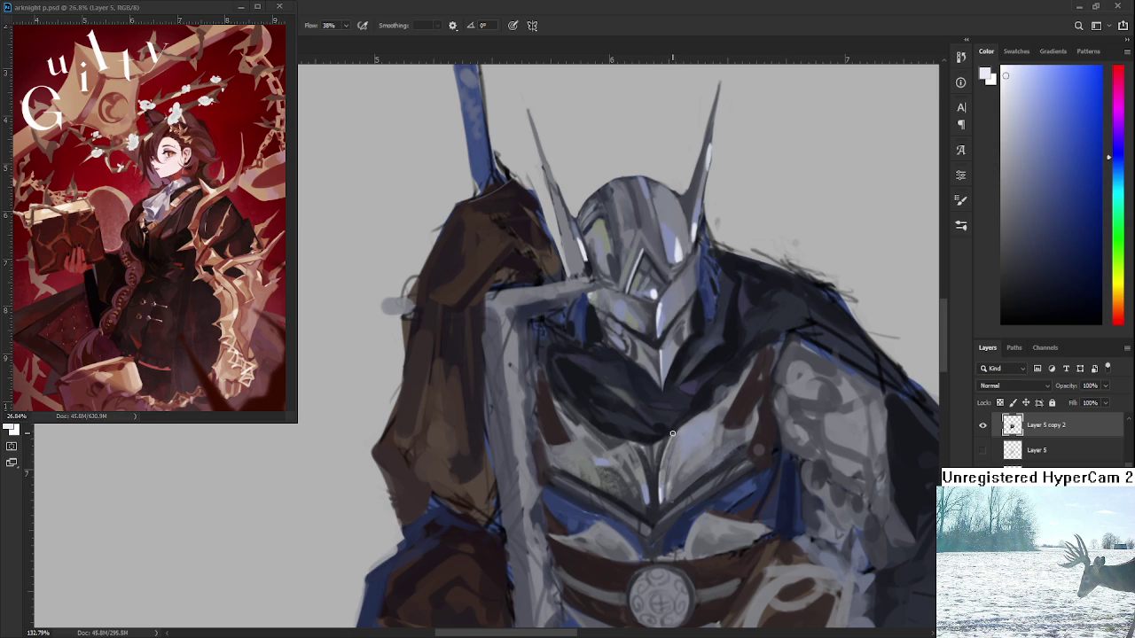
- Pick a light bluish-grey from the armour and paint a short highlight on the chest
mouse_move(694, 438)
left_mouse_down()
mouse_move(675, 458)
mouse_move(664, 450)
left_mouse_up()
left_click(670, 448, "alt")
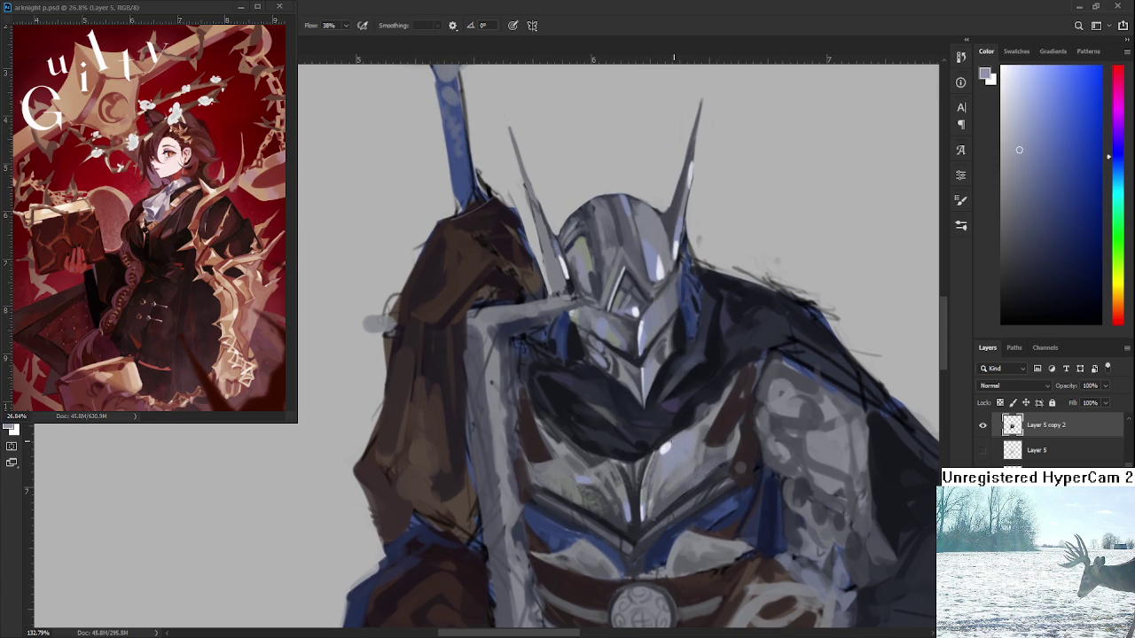
left_click(672, 446, "alt")
left_click(674, 450, "alt")
left_click(673, 444, "alt")
left_click(671, 445, "alt")
left_click(671, 446, "alt")
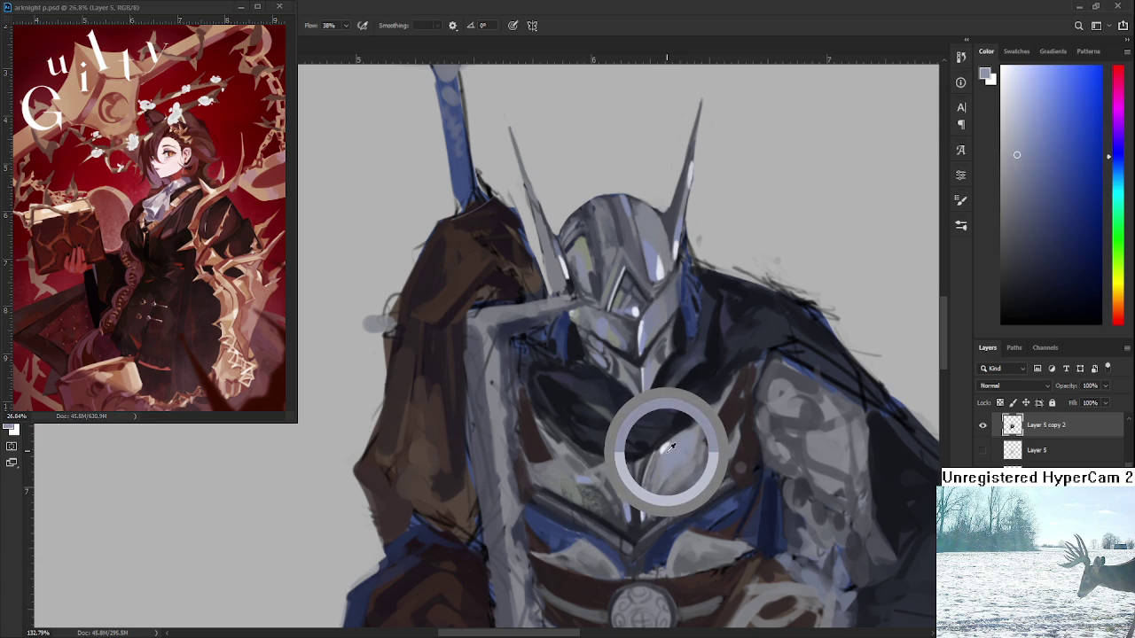
left_click(671, 446, "alt")
left_click(671, 446, "alt")
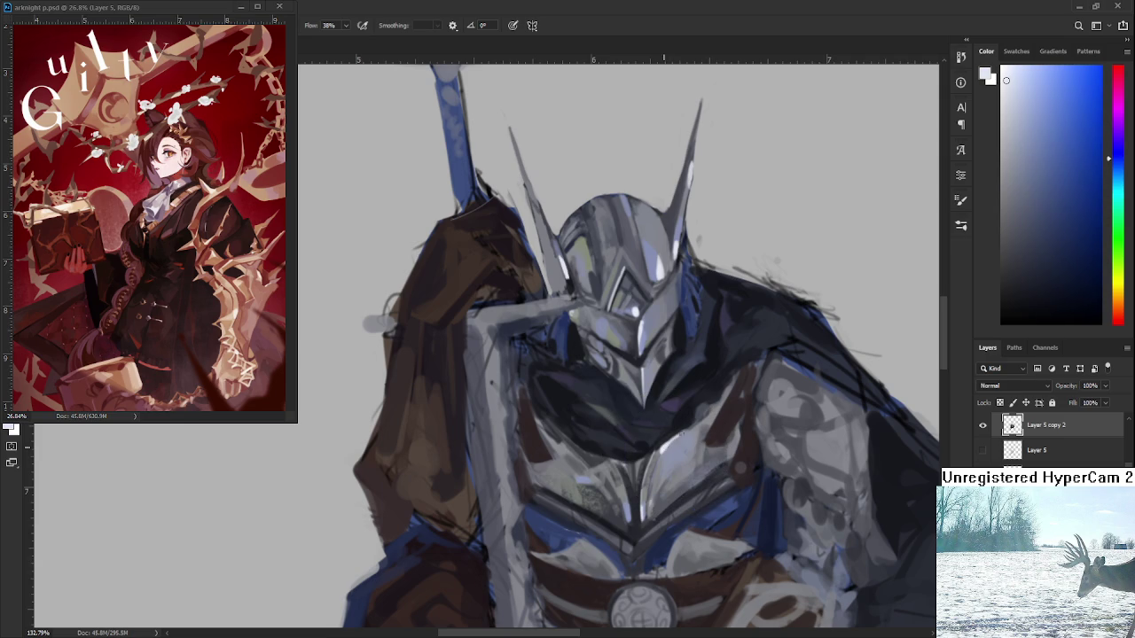
left_click_drag(670, 448, 686, 430)
- Paint a broad dark navy shadow across the collar, then brush light grey over the chest
left_click(683, 439, "alt")
left_click(687, 438, "alt")
left_click(687, 443, "alt")
left_click(688, 448, "alt")
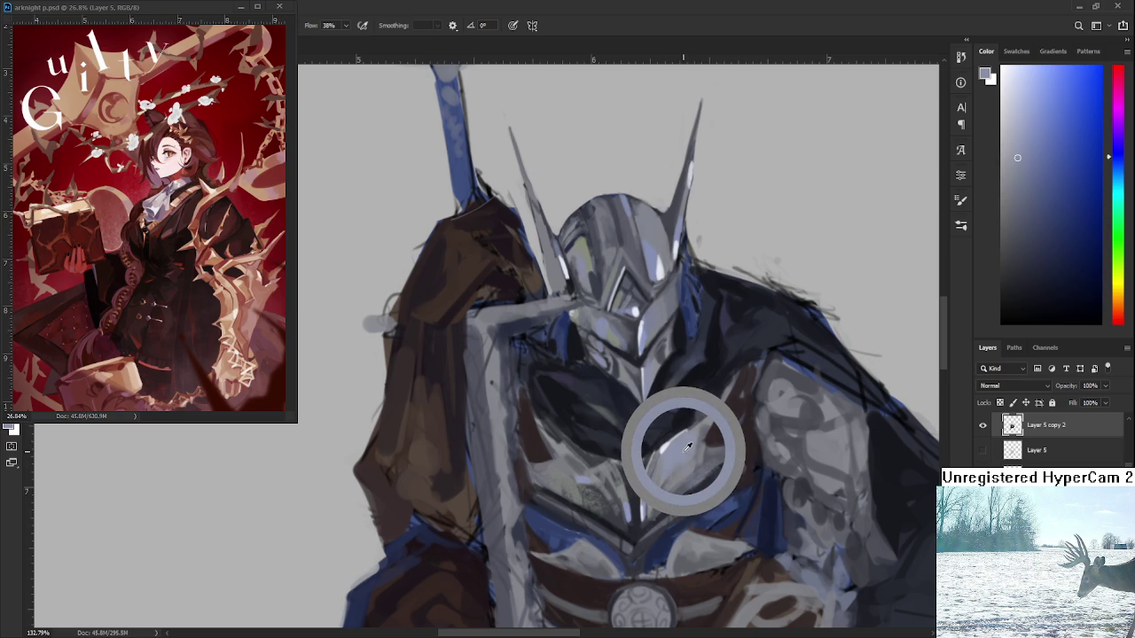
left_click(687, 446, "alt")
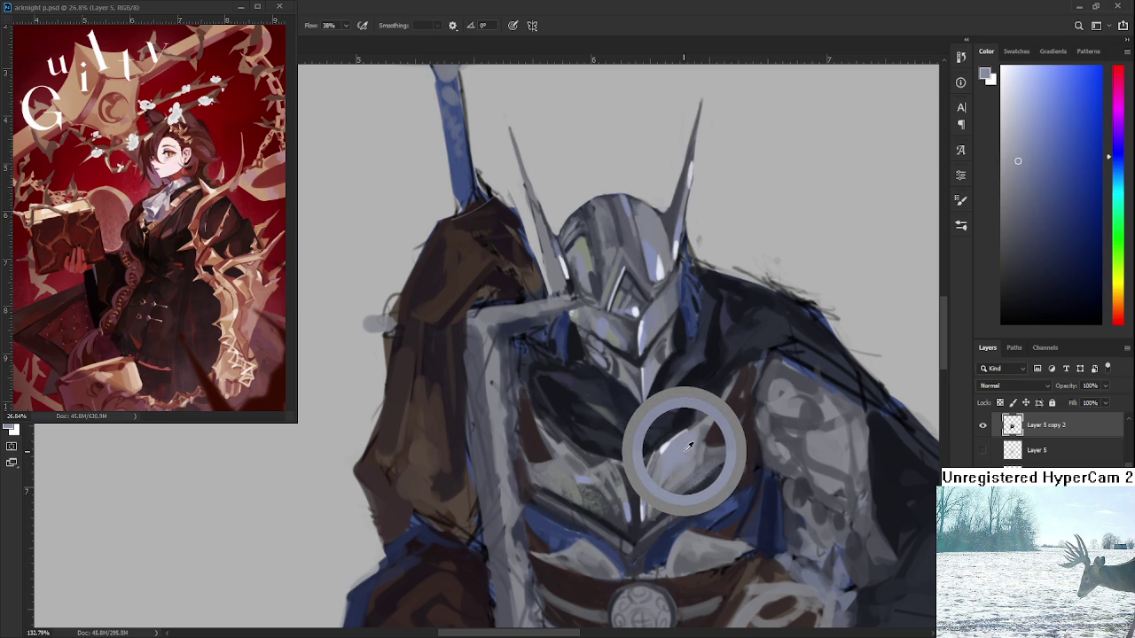
left_click(689, 447, "alt")
left_click(689, 446, "alt")
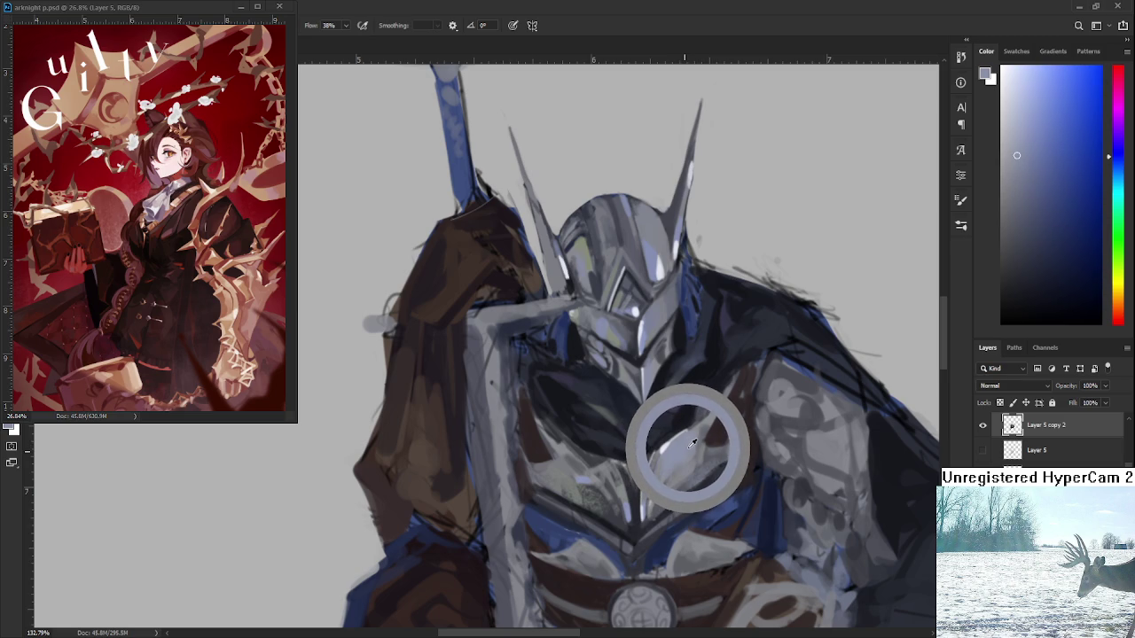
left_click_drag(568, 399, 690, 433)
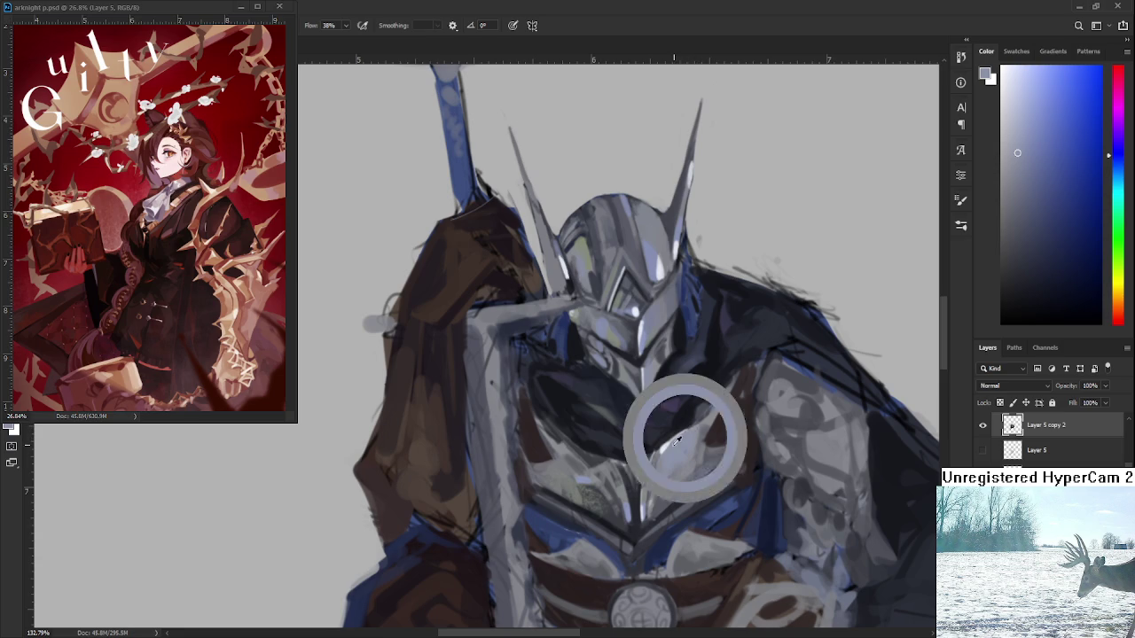
left_click(653, 431, "alt")
left_click_drag(636, 474, 646, 455)
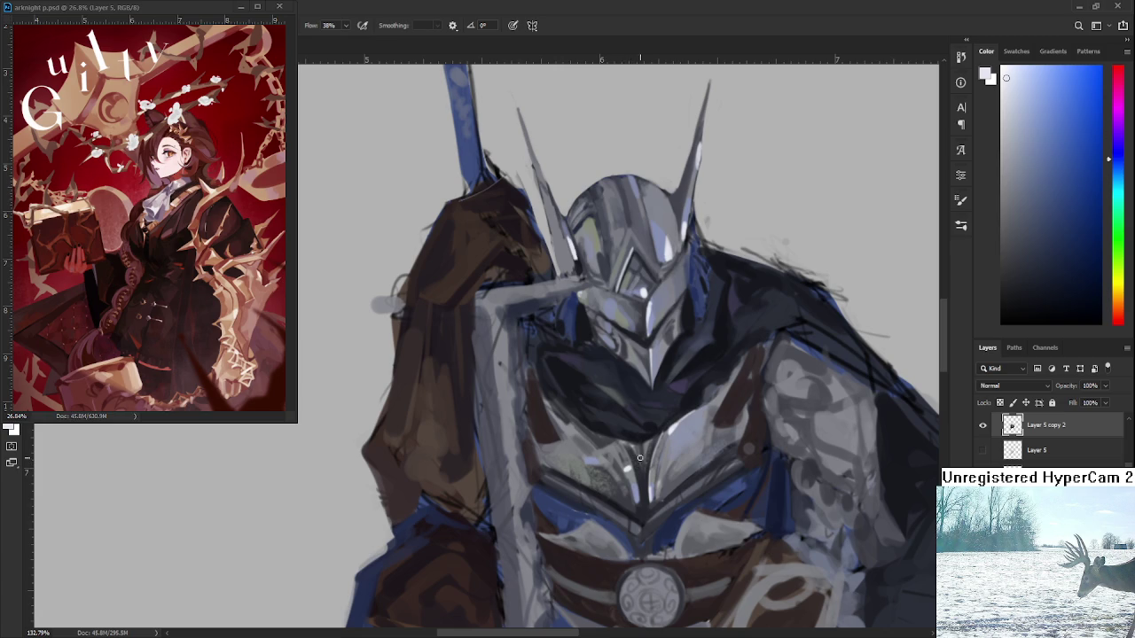
- Zoom and pan so the helmet and chest sit higher, then sample a chest grey
scroll(654, 427, "down", 2)
scroll(661, 421, "down", 2)
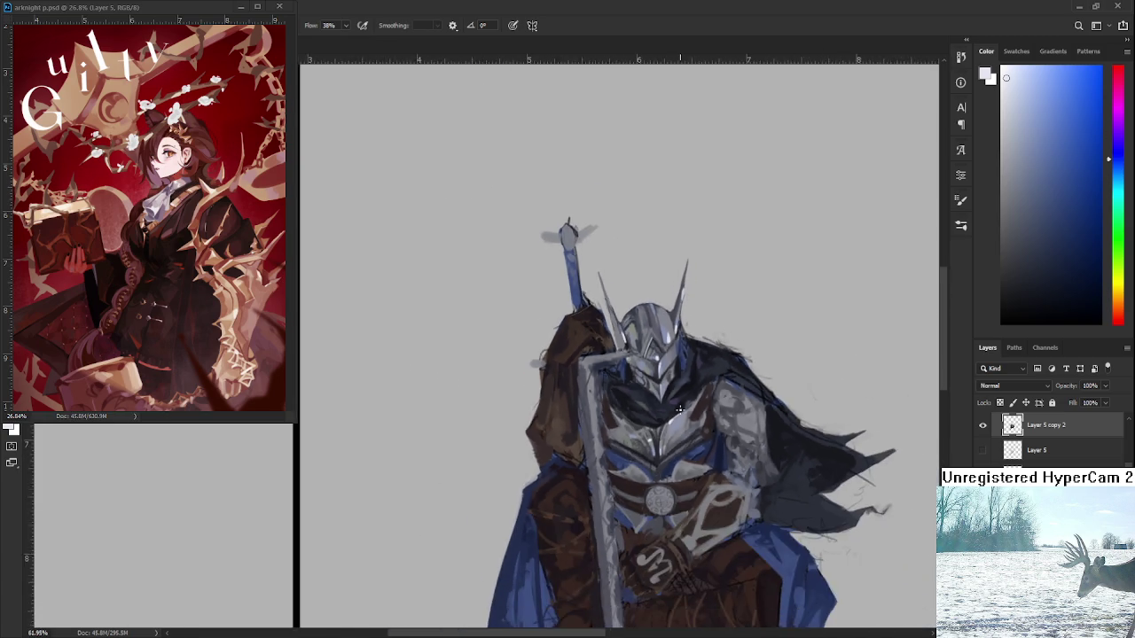
scroll(670, 415, "down", 2)
scroll(679, 408, "down", 1)
scroll(679, 408, "up", 2)
scroll(683, 409, "up", 3)
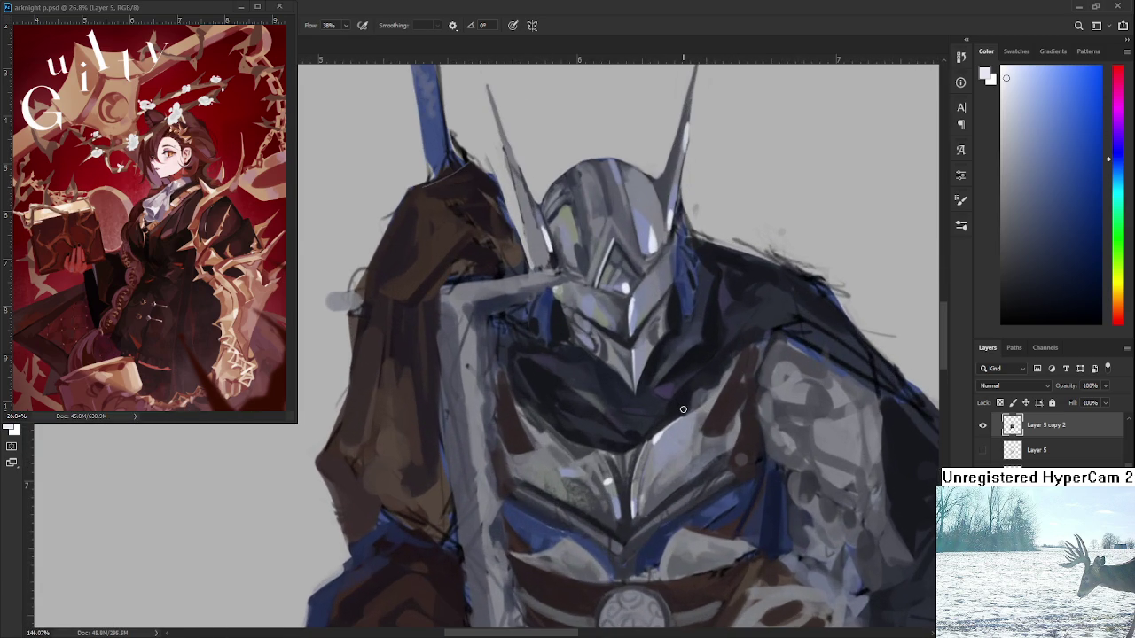
mouse_move(649, 514)
left_mouse_down()
mouse_move(649, 479)
mouse_move(664, 472)
left_mouse_up()
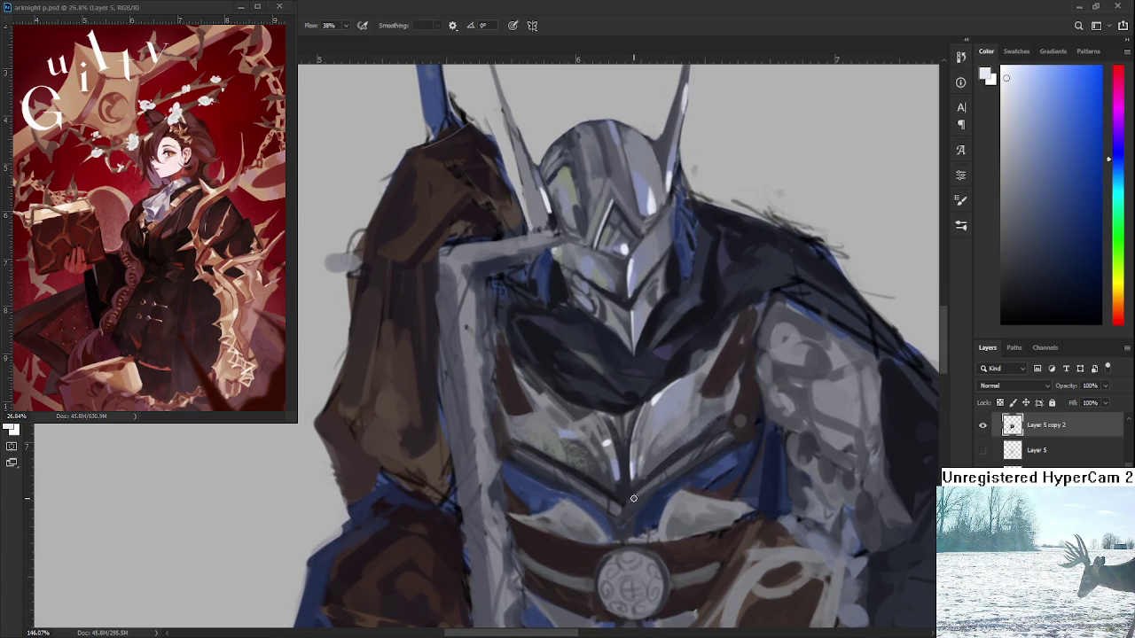
left_click(622, 452, "alt")
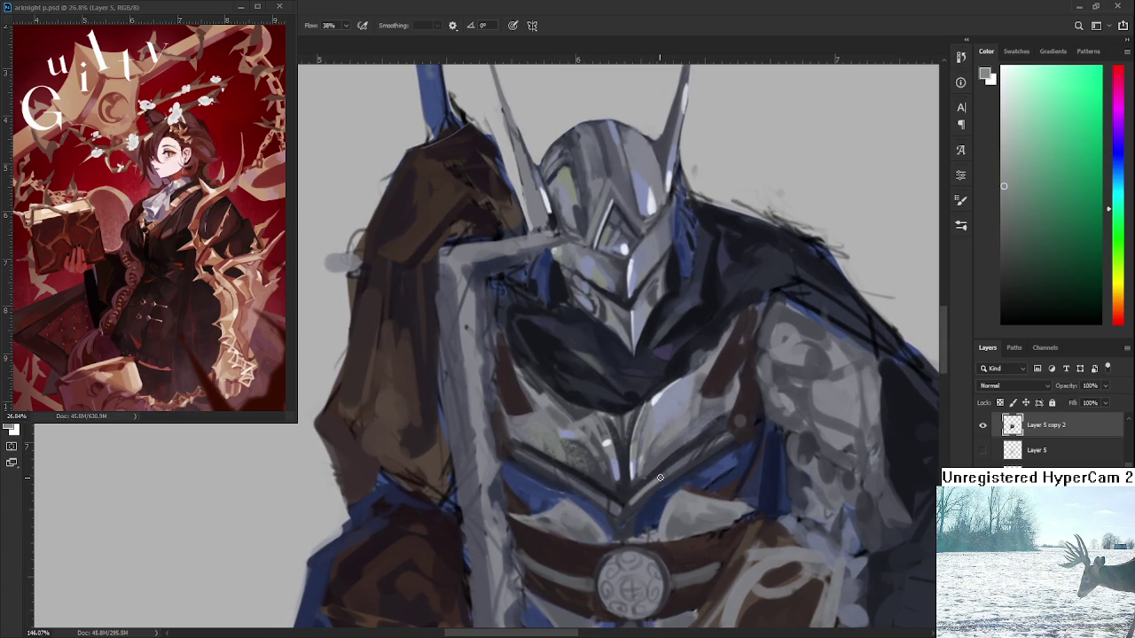
- Sample several blue-grey chest tones, settling on a slightly darker one
left_click(671, 468, "alt")
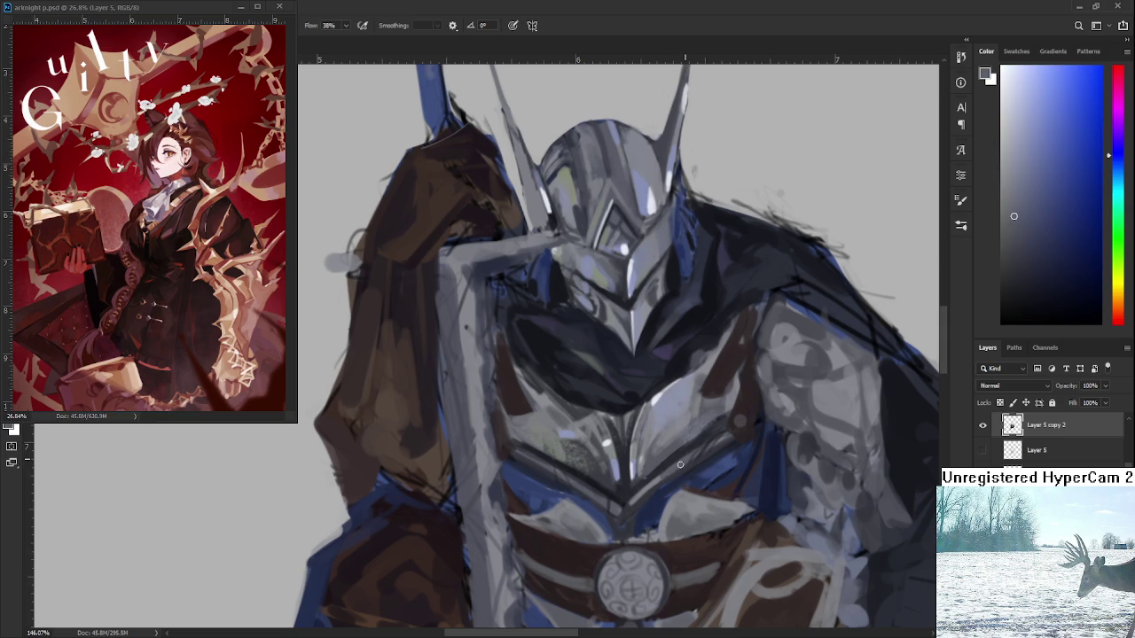
left_click(647, 477, "alt")
left_click(632, 461, "alt")
left_click(730, 410, "alt")
left_click(708, 452, "alt")
left_click(685, 446, "alt")
left_click(694, 445, "alt")
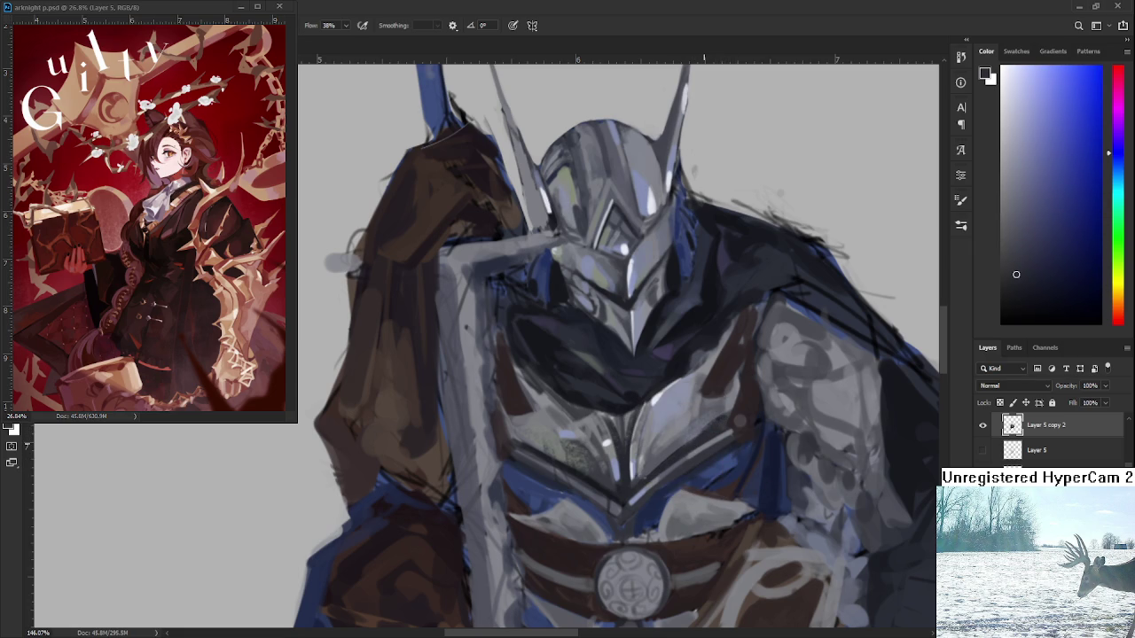
- Tilt the canvas about 30 degrees and sample navy, light grey and neutral grey tones from the armour
key("r")
mouse_move(714, 515)
left_mouse_down()
mouse_move(523, 531)
mouse_move(532, 499)
left_mouse_up()
left_click(566, 504, "alt")
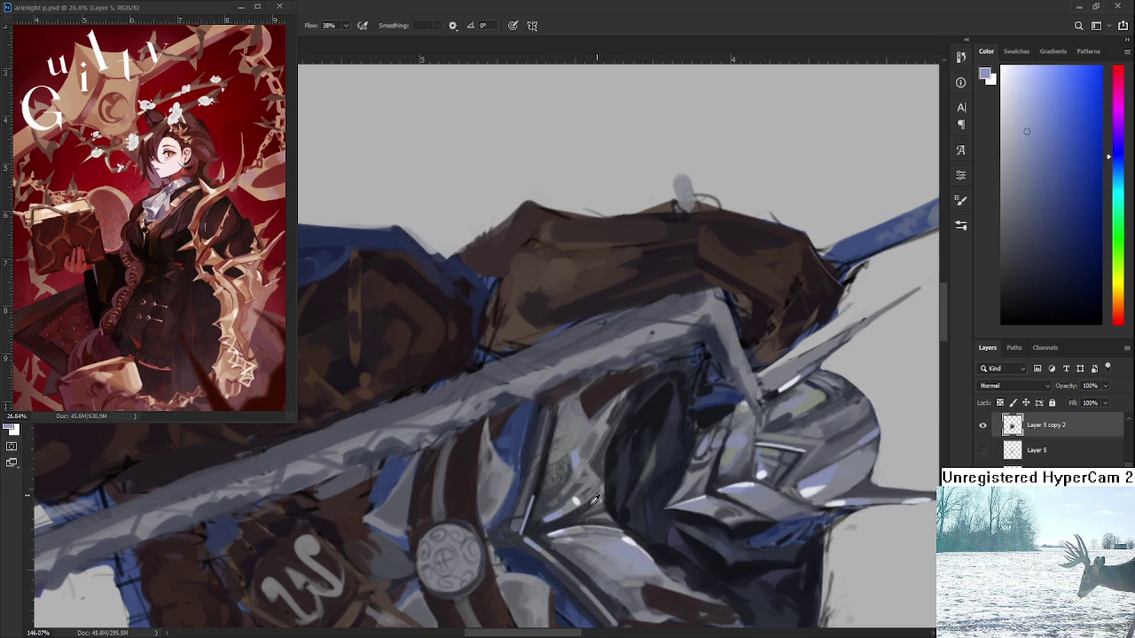
left_click(567, 530, "alt")
left_click(595, 531, "alt")
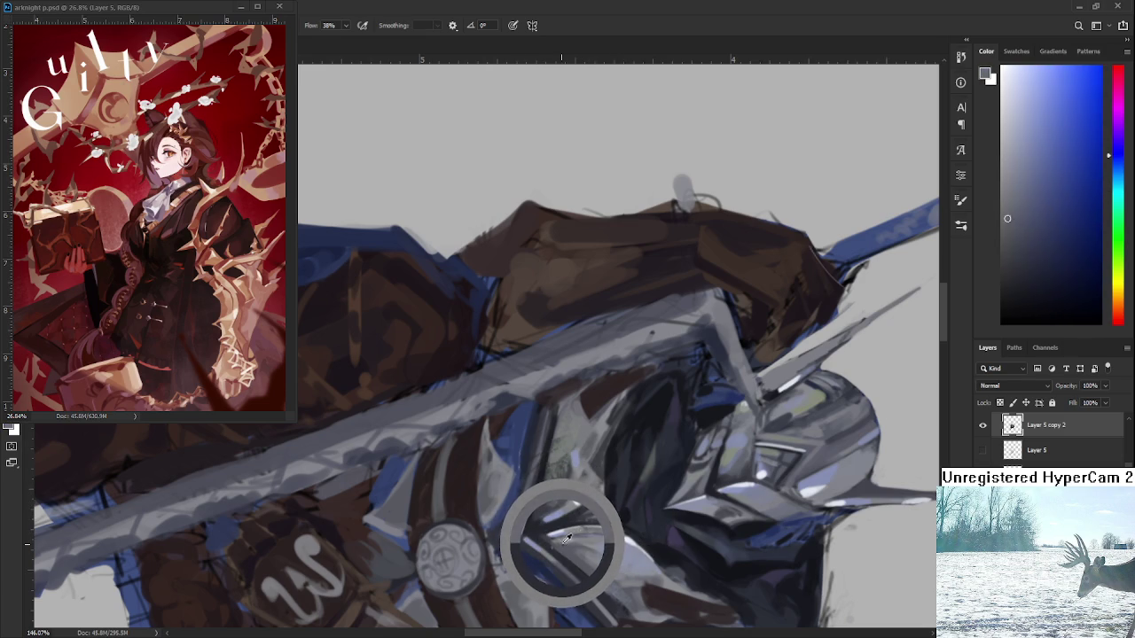
left_click(572, 536, "alt")
left_click_drag(585, 527, 566, 453)
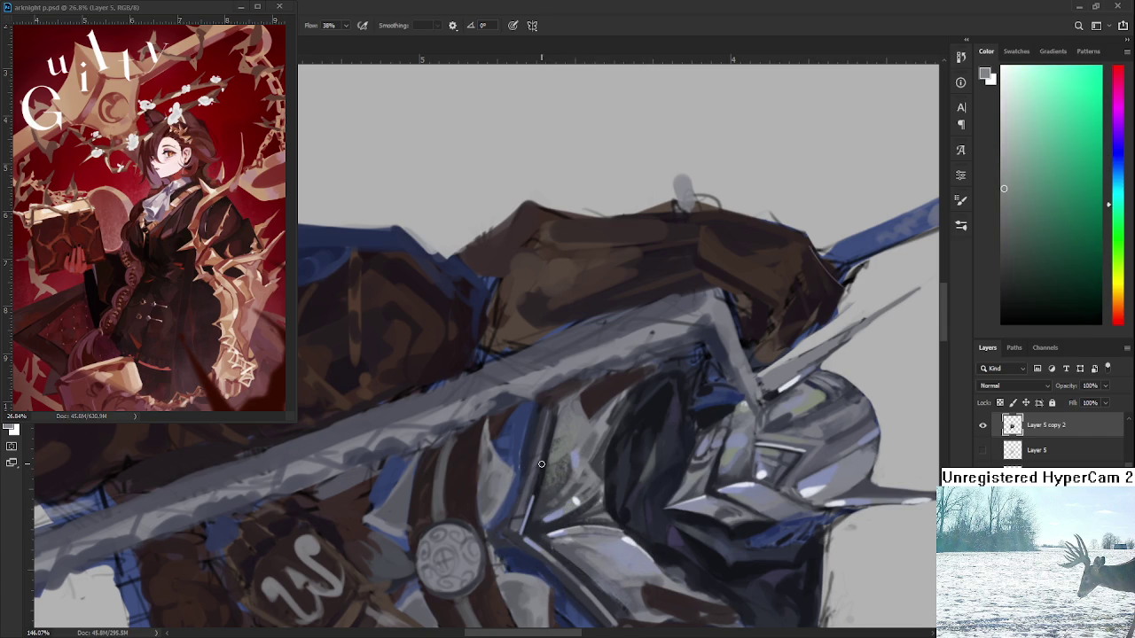
- Straighten the canvas, sample a blue-grey, and re-tilt the view counter-clockwise around the sword and shield
left_click_drag(541, 463, 627, 468)
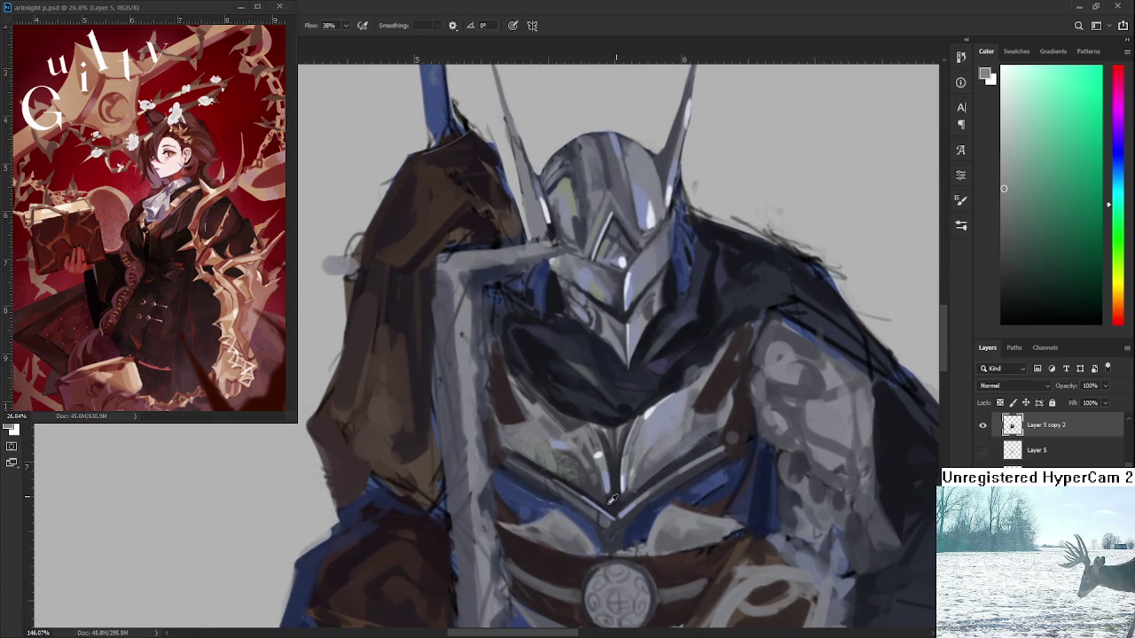
left_click(595, 510, "alt")
left_click_drag(604, 490, 544, 523)
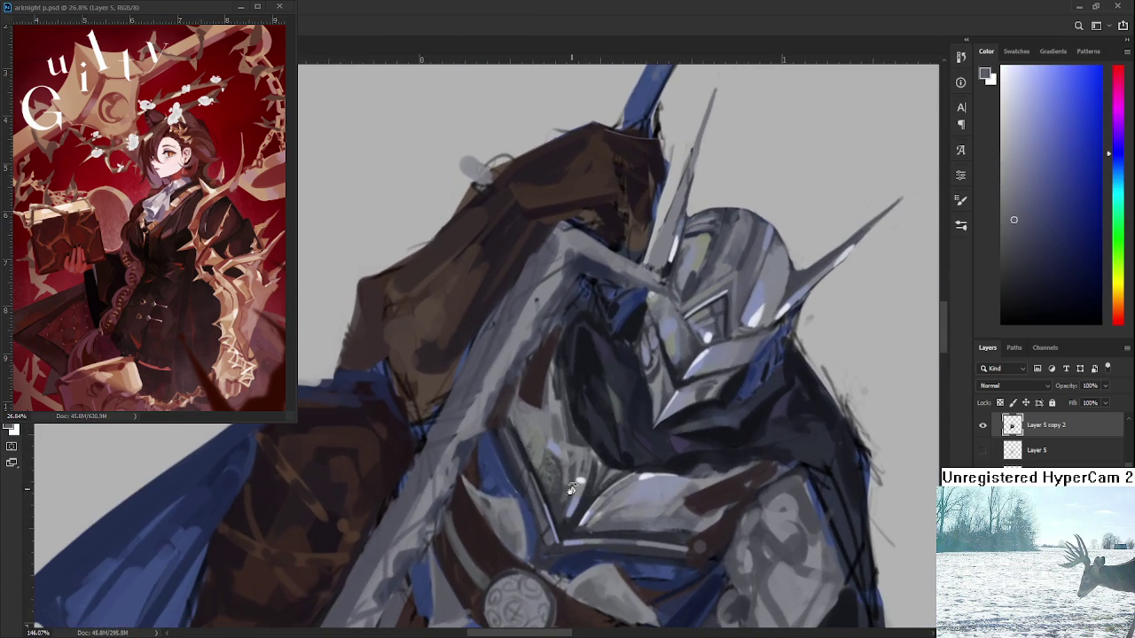
mouse_move(544, 522)
left_mouse_down()
mouse_move(702, 321)
mouse_move(526, 470)
mouse_move(547, 520)
left_mouse_up()
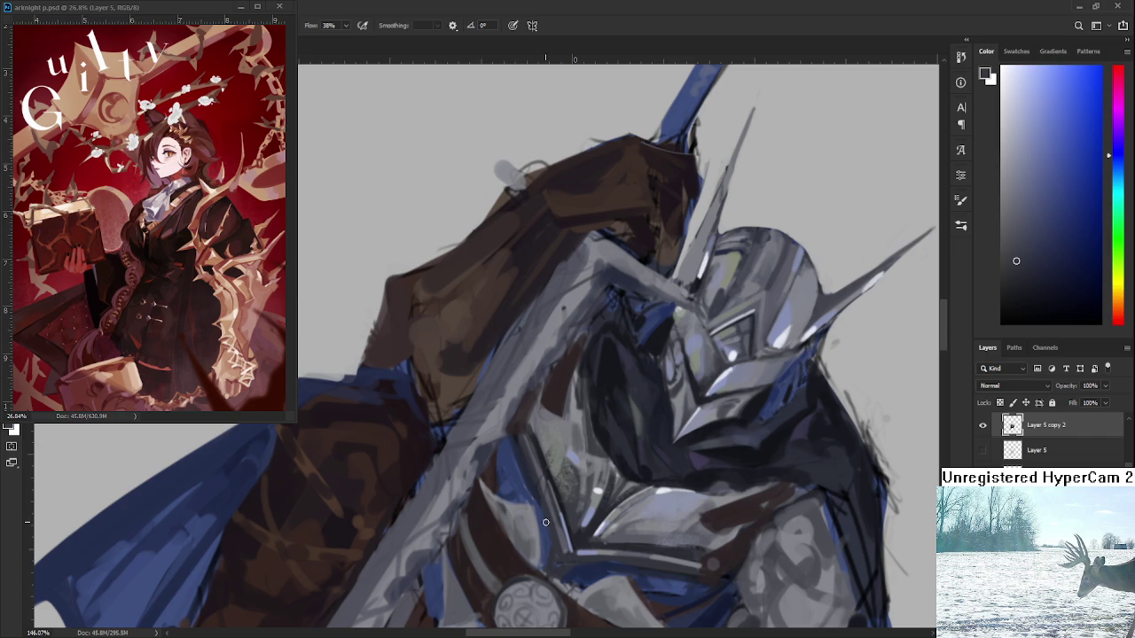
- Paint a dark shadow stroke down the chest armour edge, then return the canvas upright
left_click(543, 470, "alt")
left_click(523, 446, "alt")
left_click_drag(528, 454, 562, 548)
left_click(557, 504, "alt")
left_click(564, 536, "alt")
key("r")
mouse_move(590, 553)
left_mouse_down()
mouse_move(696, 470)
mouse_move(657, 435)
left_mouse_up()
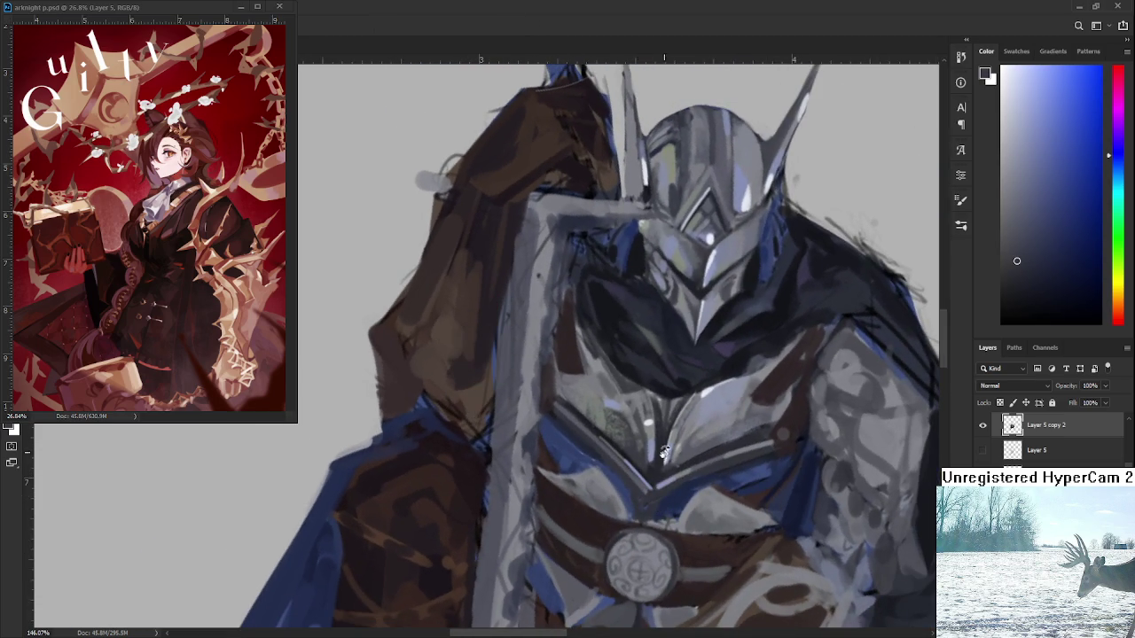
left_click(652, 430, "alt")
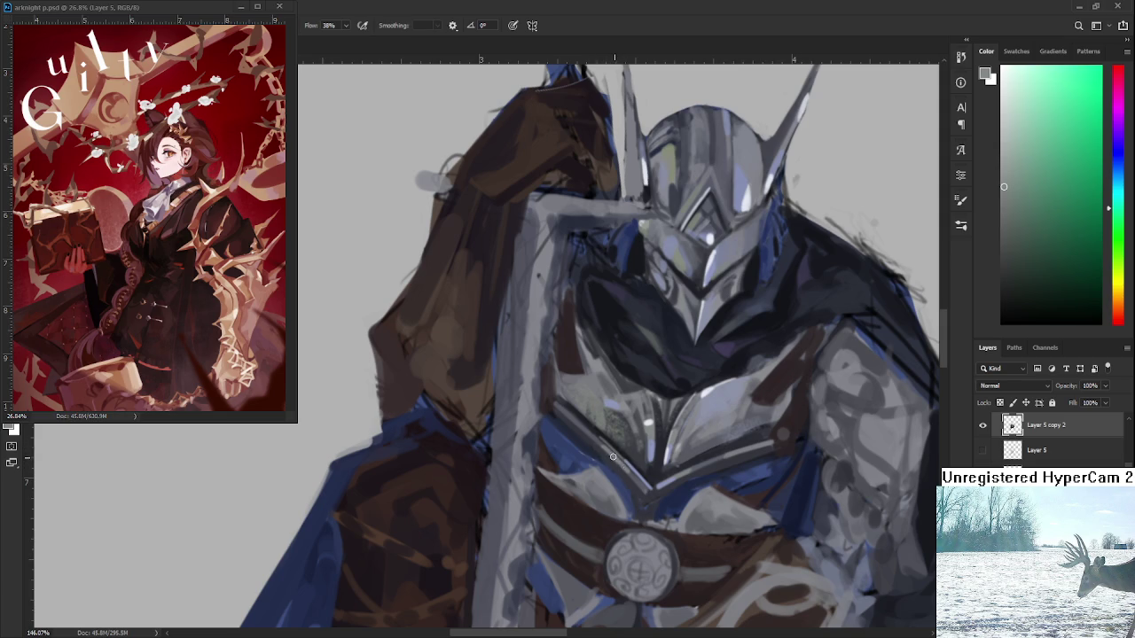
mouse_move(608, 458)
left_mouse_down()
mouse_move(577, 443)
mouse_move(621, 417)
left_mouse_up()
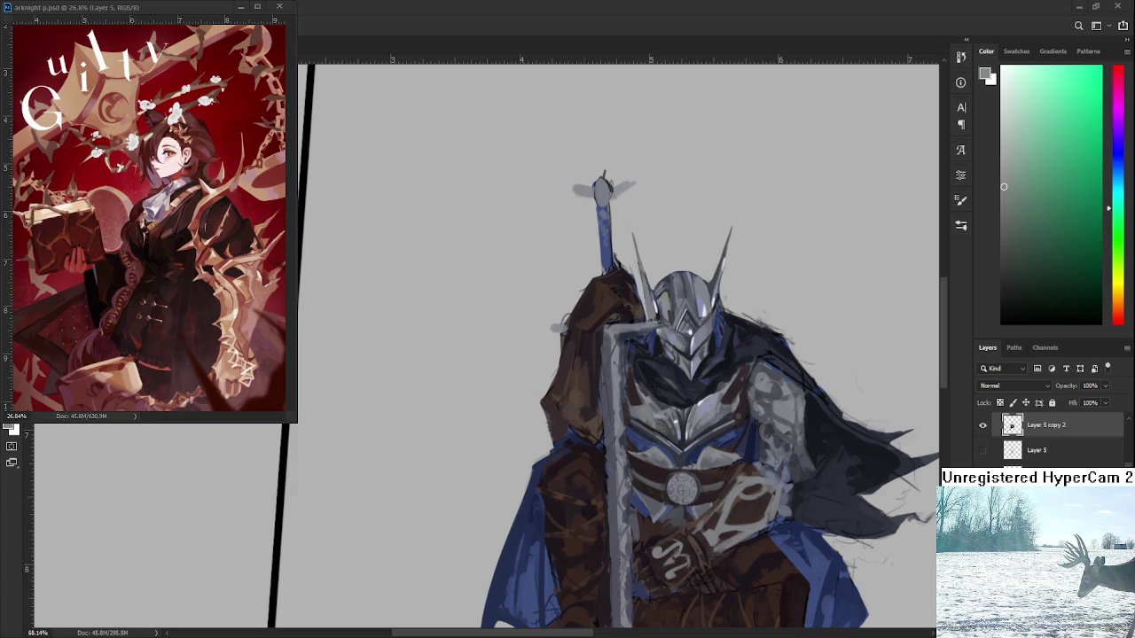
- Zoom in and reframe the view on the knight's helmet and chest
scroll(711, 404, "up", 2)
scroll(711, 404, "up", 2)
scroll(711, 404, "up", 2)
scroll(711, 403, "down", 3)
scroll(711, 403, "down", 1)
scroll(712, 399, "up", 1)
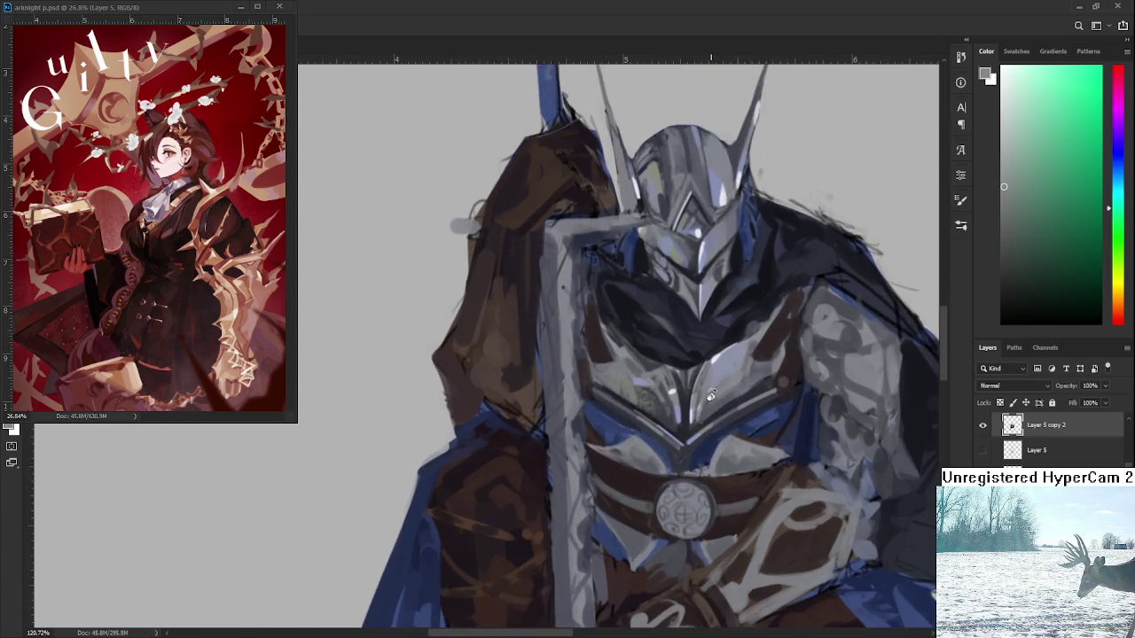
scroll(713, 396, "up", 3)
scroll(714, 396, "down", 2)
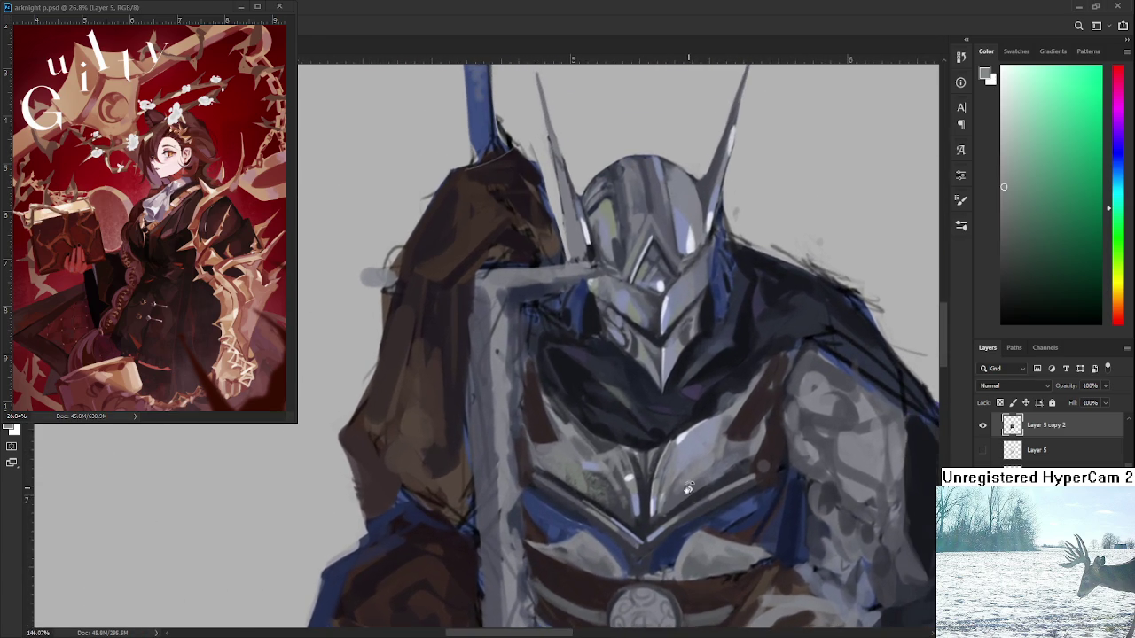
scroll(687, 480, "down", 2)
scroll(687, 480, "up", 1)
scroll(620, 426, "up", 1)
scroll(532, 355, "up", 1)
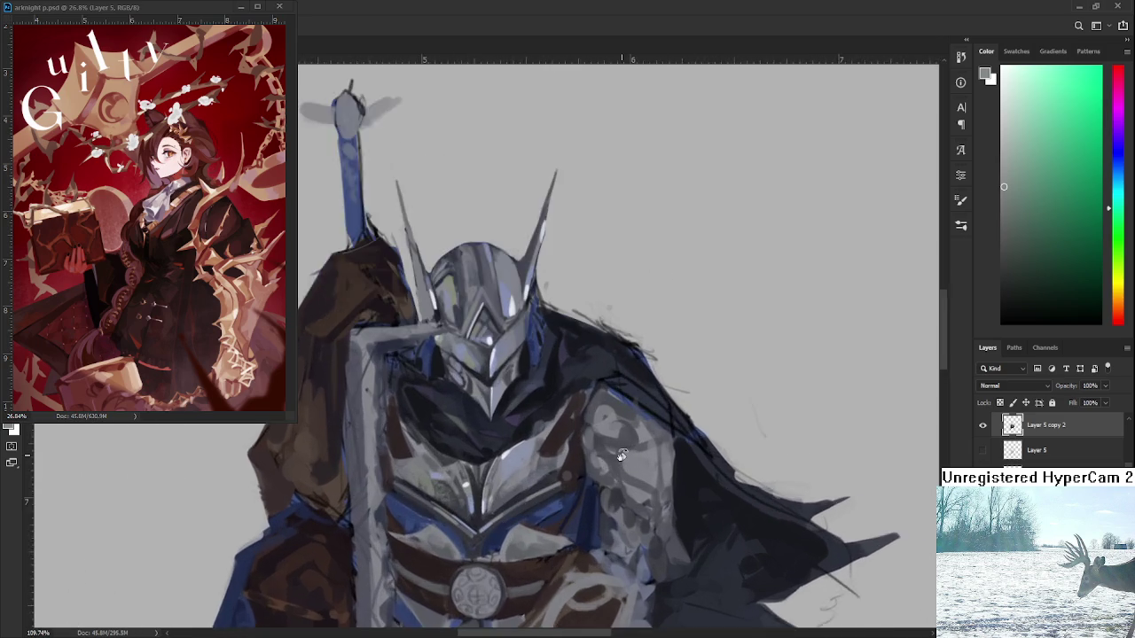
scroll(393, 275, "up", 1)
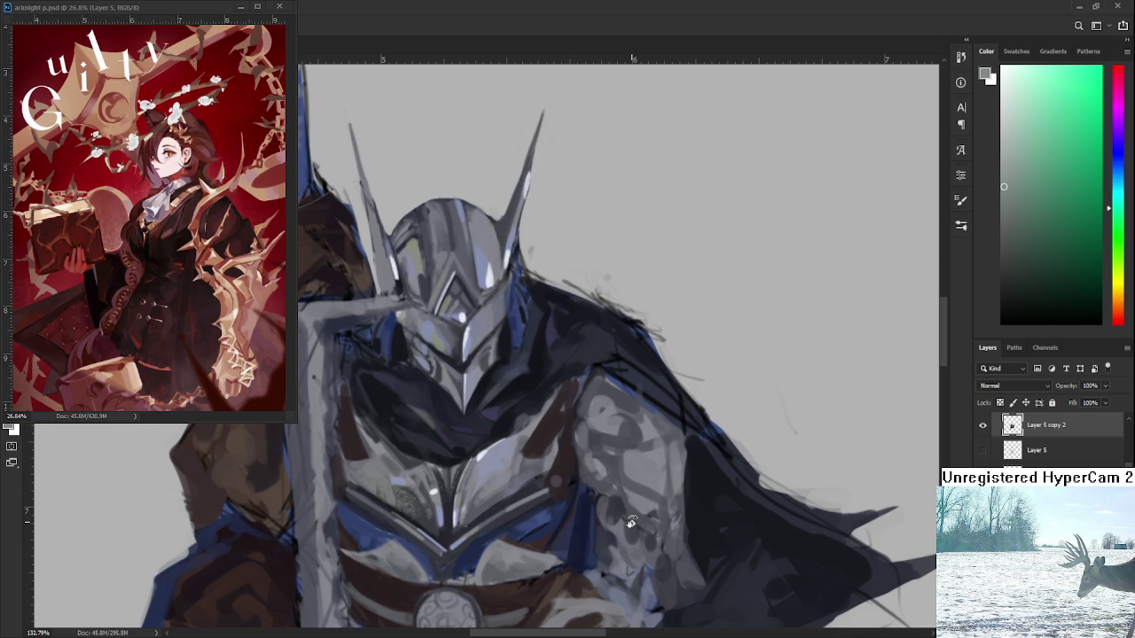
left_click_drag(632, 474, 621, 520)
- Sample a blue tone, then a lighter blue-grey from the chest armour as the painting colour
left_click(458, 532, "alt")
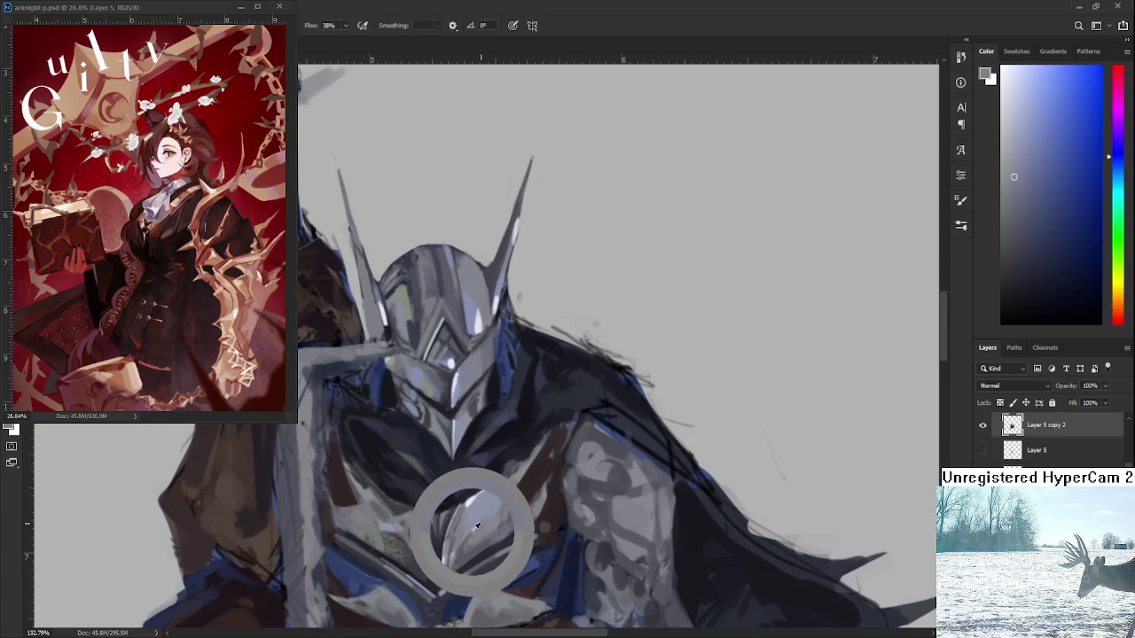
left_click(602, 483, "alt")
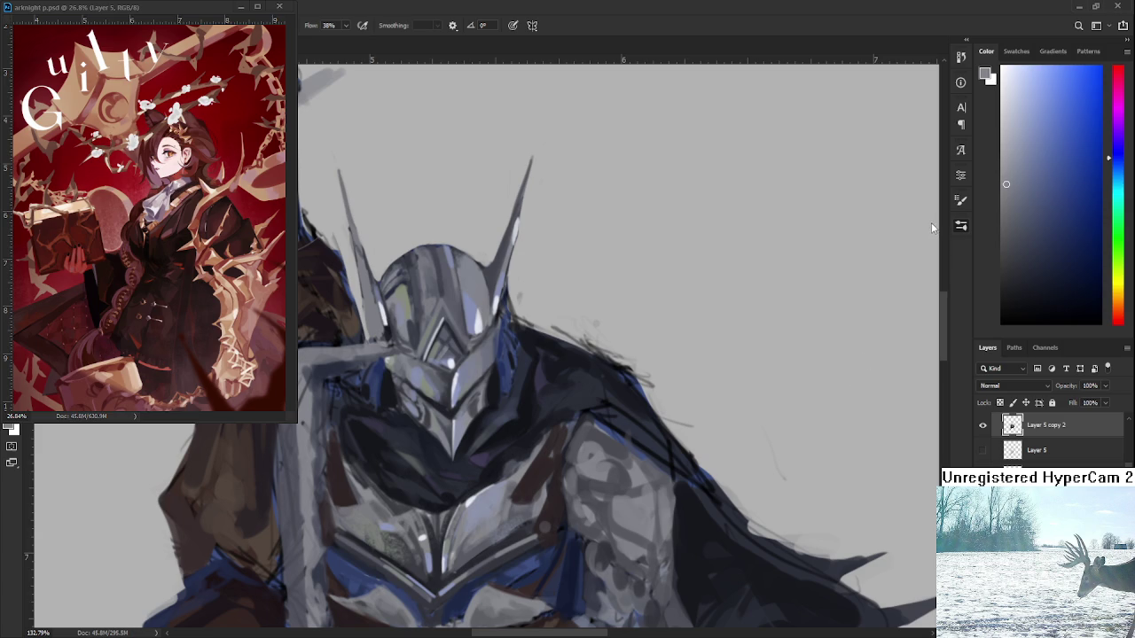
scroll(625, 461, "up", 1)
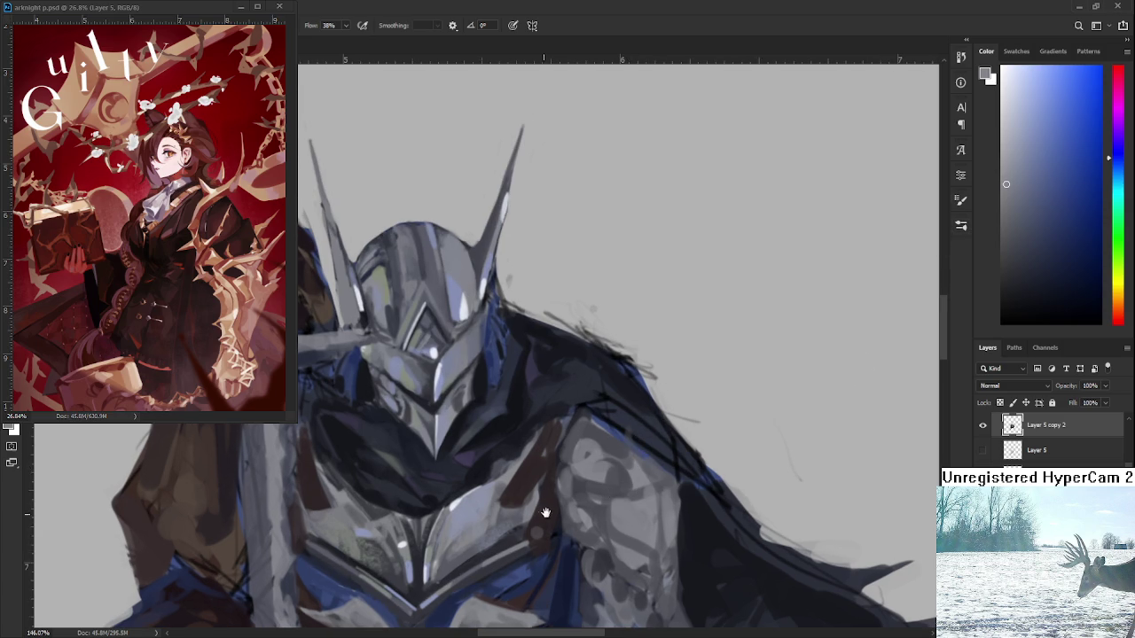
scroll(543, 512, "up", 1)
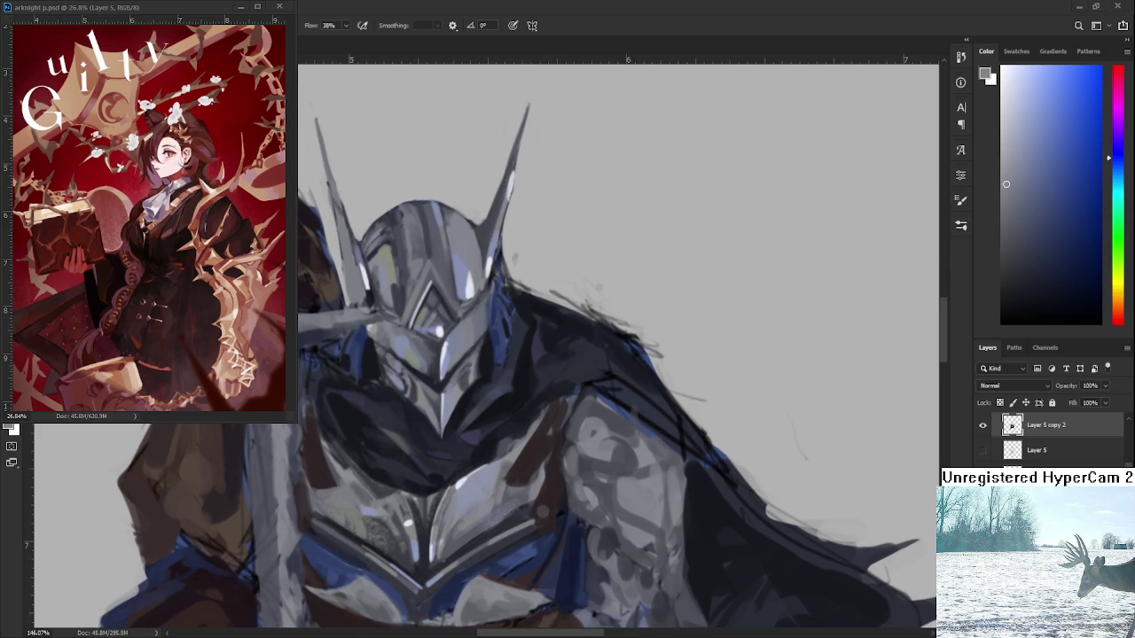